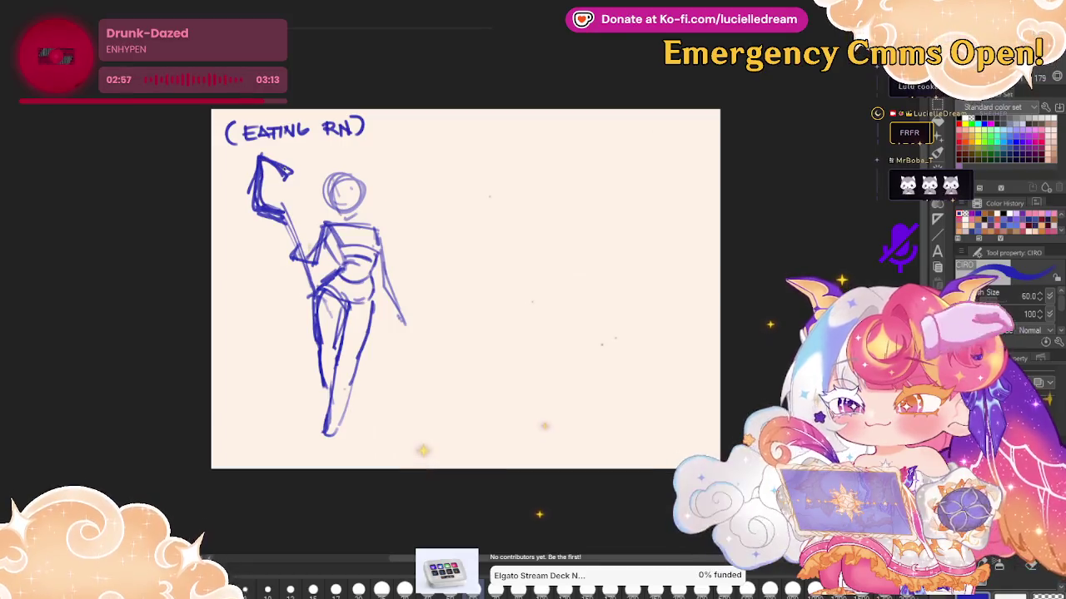
With the CIRO brush, thicken the raised arm and staff strokes and redraw the lower legs and feet
{"action": "left_click_drag", "start_coordinate": [283, 178], "coordinate": [278, 218]}
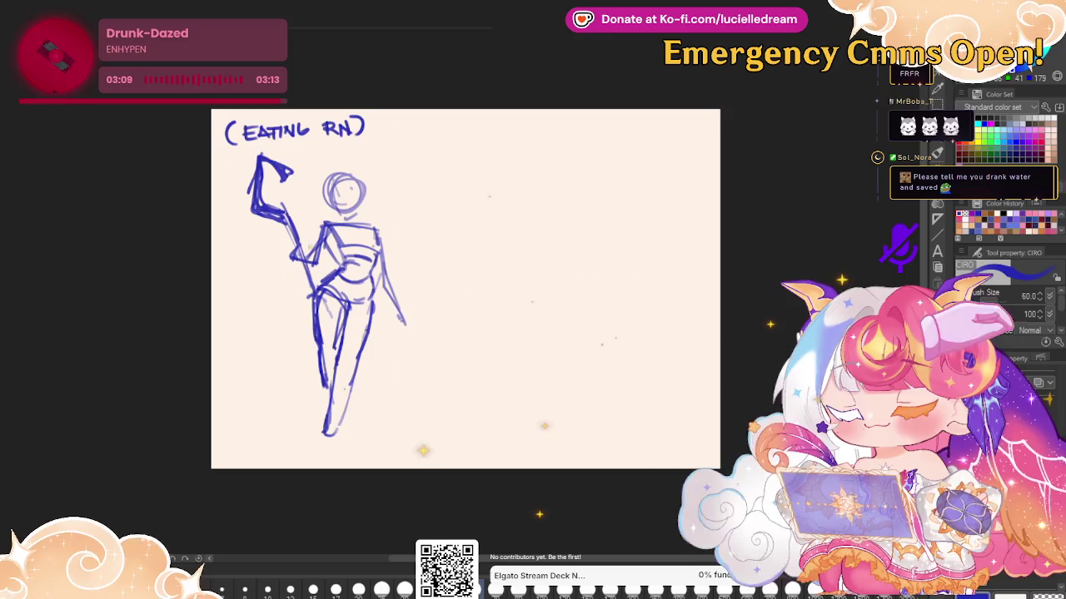
{"action": "left_click_drag", "start_coordinate": [356, 359], "coordinate": [333, 435]}
{"action": "left_click_drag", "start_coordinate": [334, 384], "coordinate": [307, 447]}
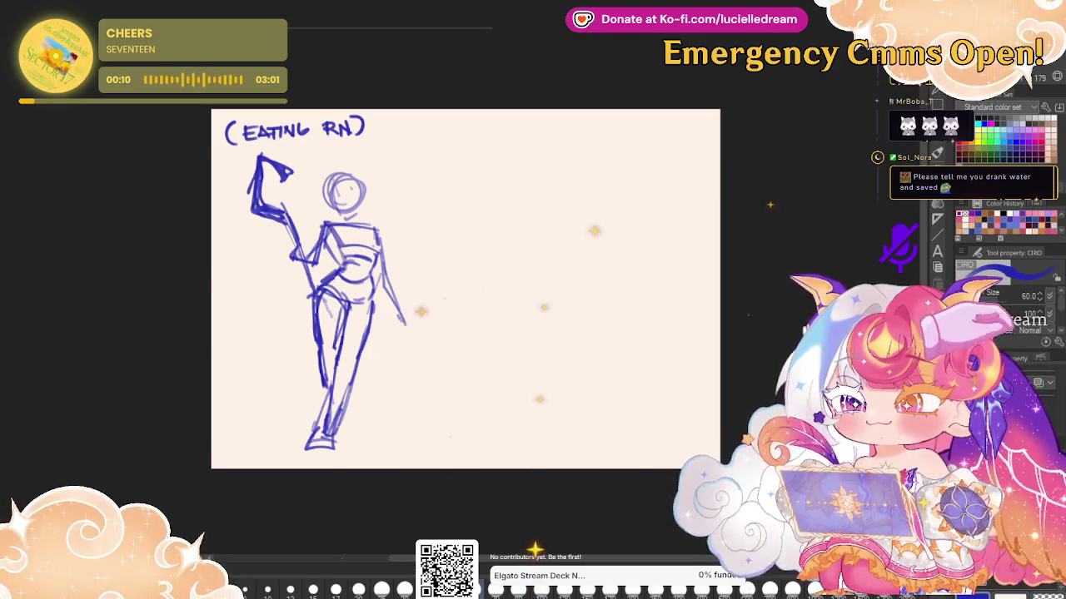
Lasso the legs, rotate them slightly clockwise, deselect, and brush a centre line through torso and leg
{"action": "key", "text": "m"}
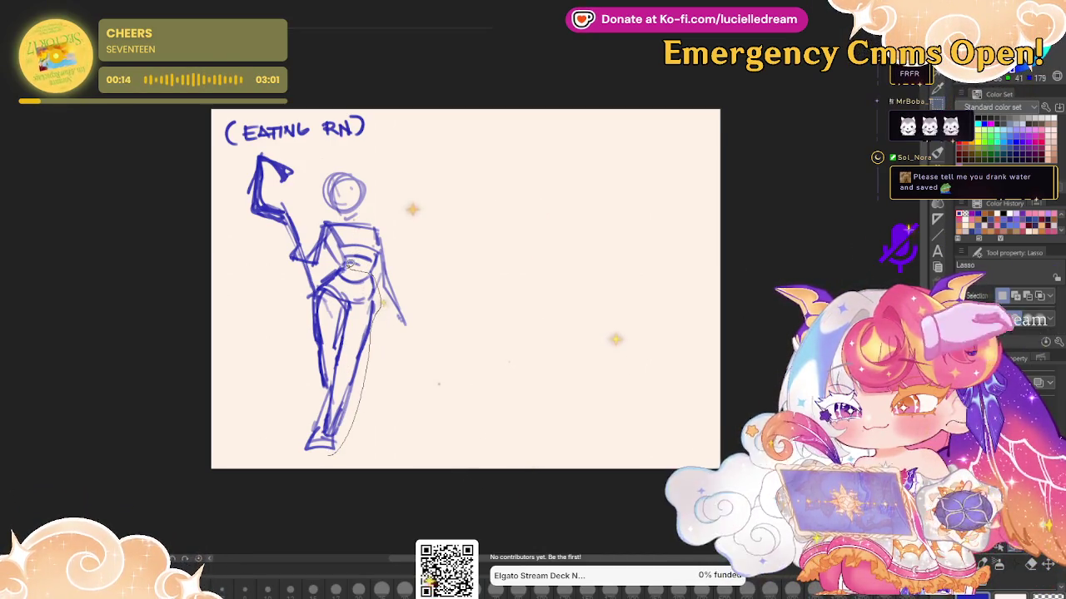
{"action": "left_click_drag", "start_coordinate": [349, 265], "coordinate": [348, 268]}
{"action": "left_click", "coordinate": [401, 480]}
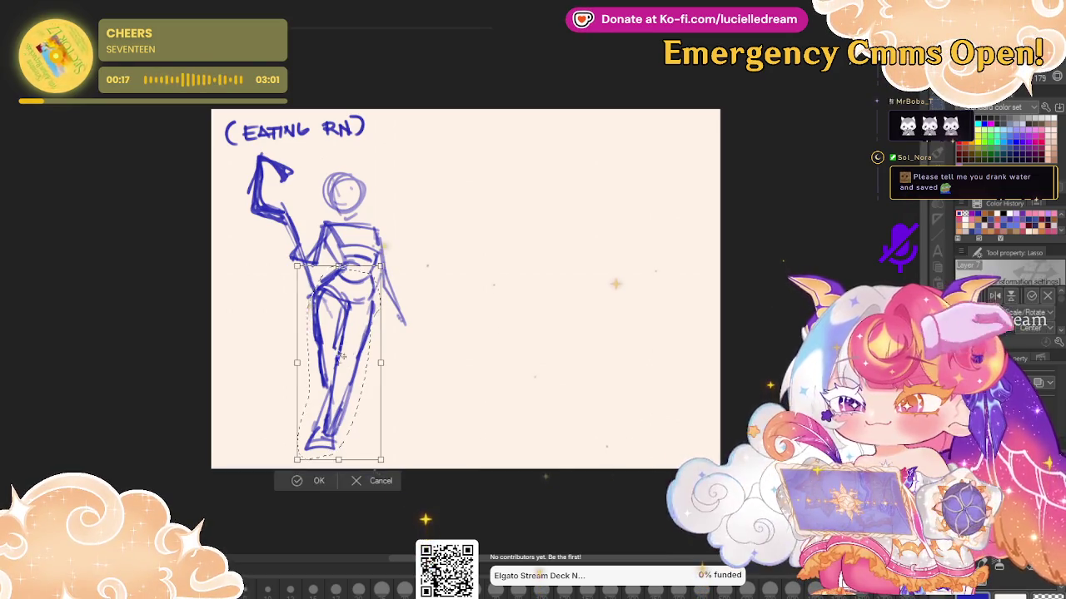
{"action": "left_click_drag", "start_coordinate": [444, 306], "coordinate": [441, 316]}
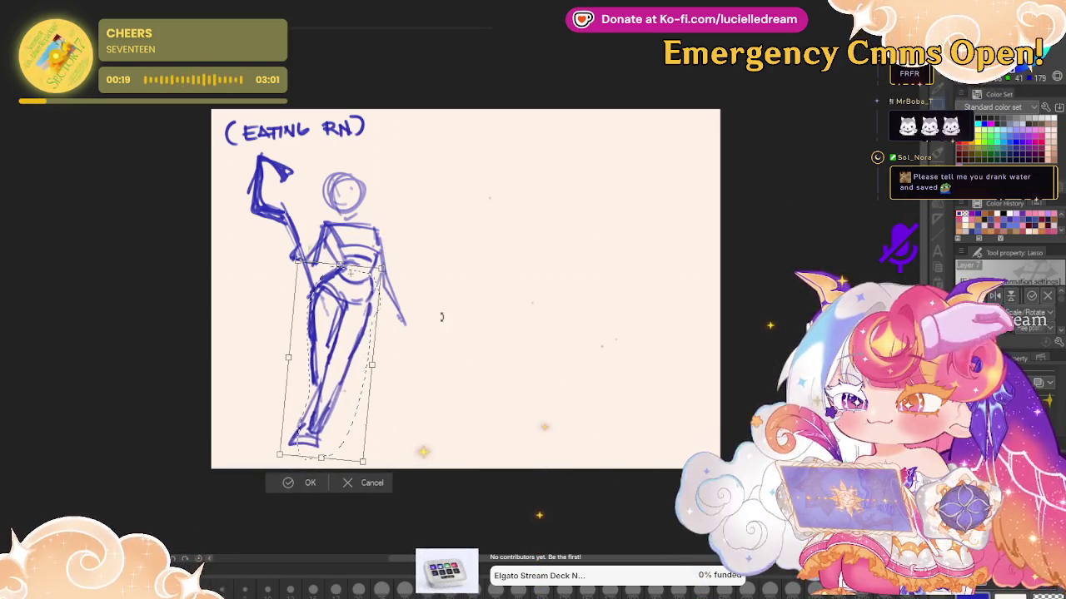
{"action": "left_click", "coordinate": [307, 483]}
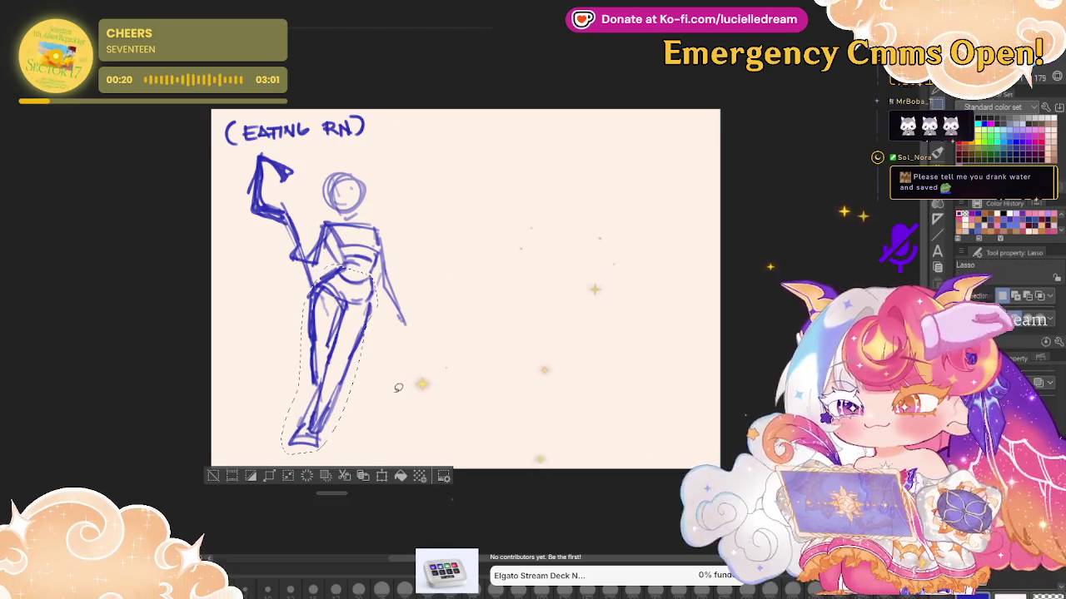
{"action": "key", "text": "ctrl+d"}
{"action": "key", "text": "p"}
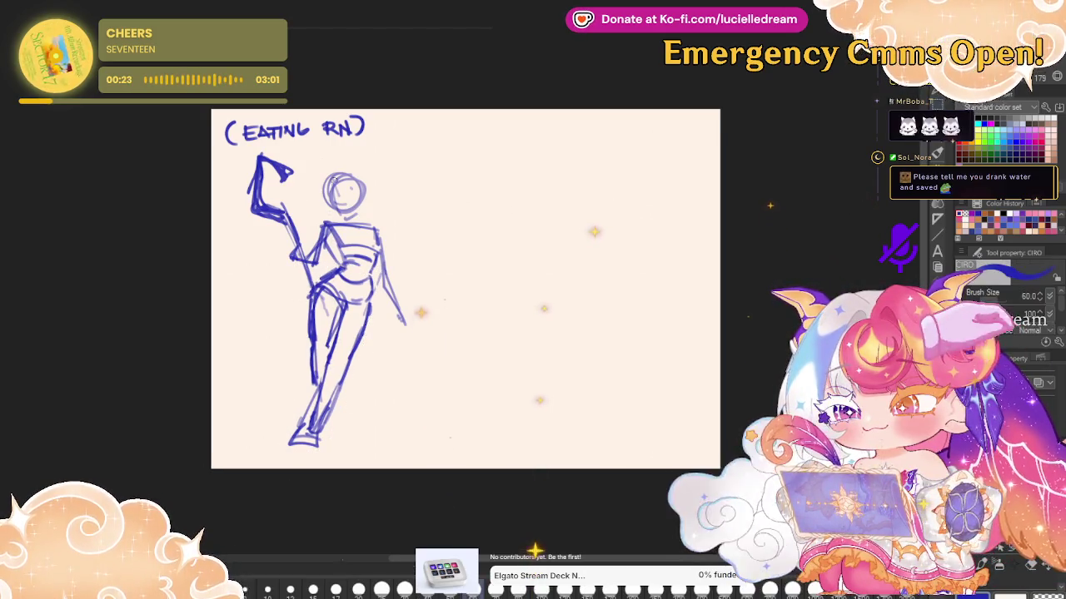
{"action": "mouse_move", "coordinate": [346, 223]}
{"action": "left_mouse_down"}
{"action": "mouse_move", "coordinate": [348, 290]}
{"action": "mouse_move", "coordinate": [327, 383]}
{"action": "left_mouse_up"}
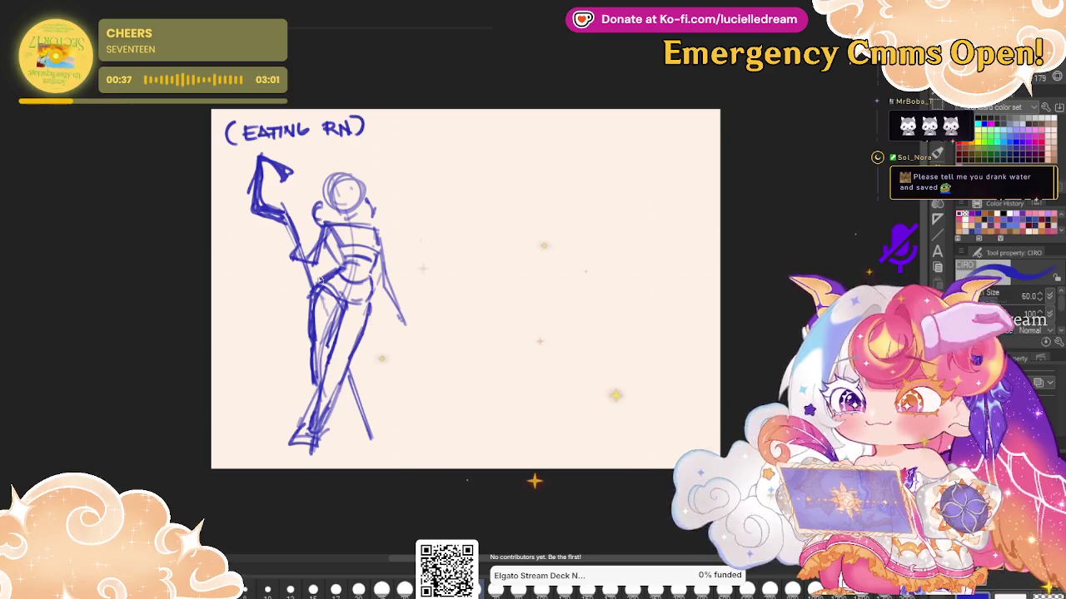
Draw a thin guide line running down from the leg
{"action": "left_click_drag", "start_coordinate": [343, 315], "coordinate": [397, 385]}
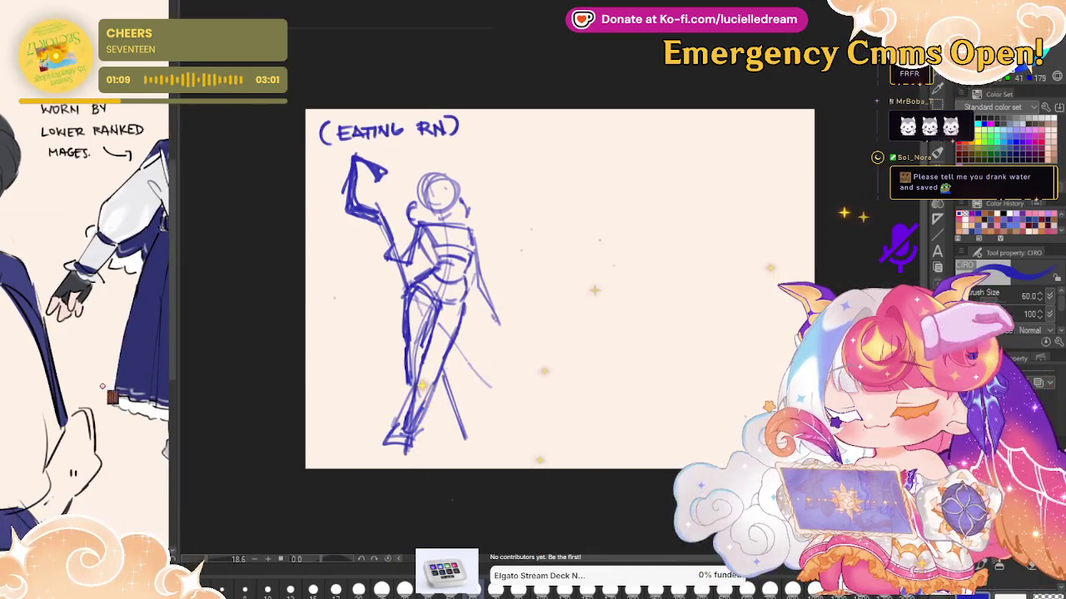
Scroll the reference view up and back down
{"action": "scroll", "coordinate": [106, 381], "scroll_direction": "up", "scroll_amount": 5}
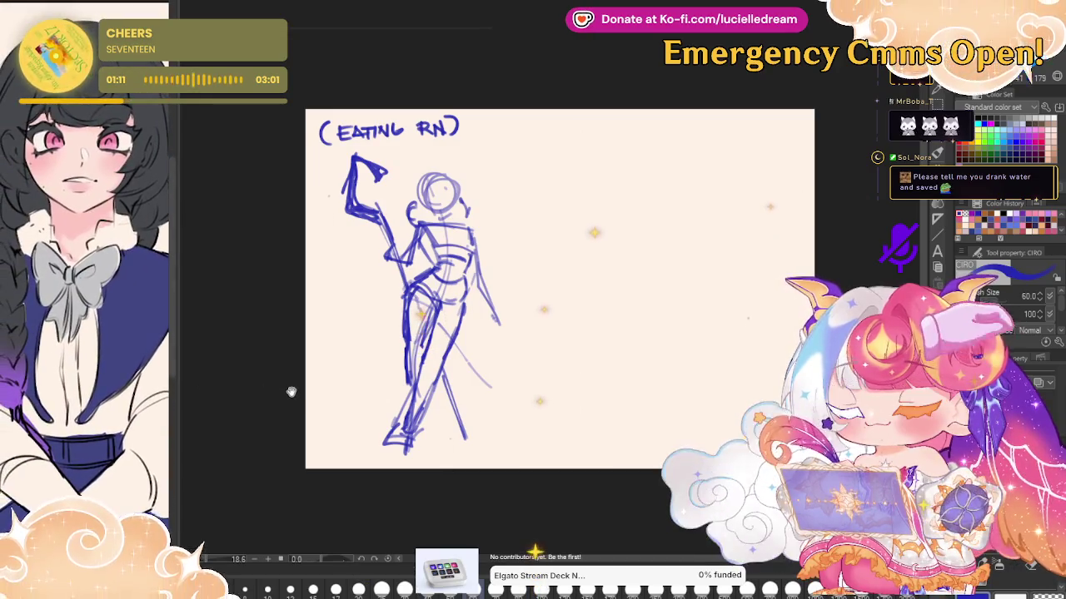
{"action": "scroll", "coordinate": [133, 352], "scroll_direction": "down", "scroll_amount": 3}
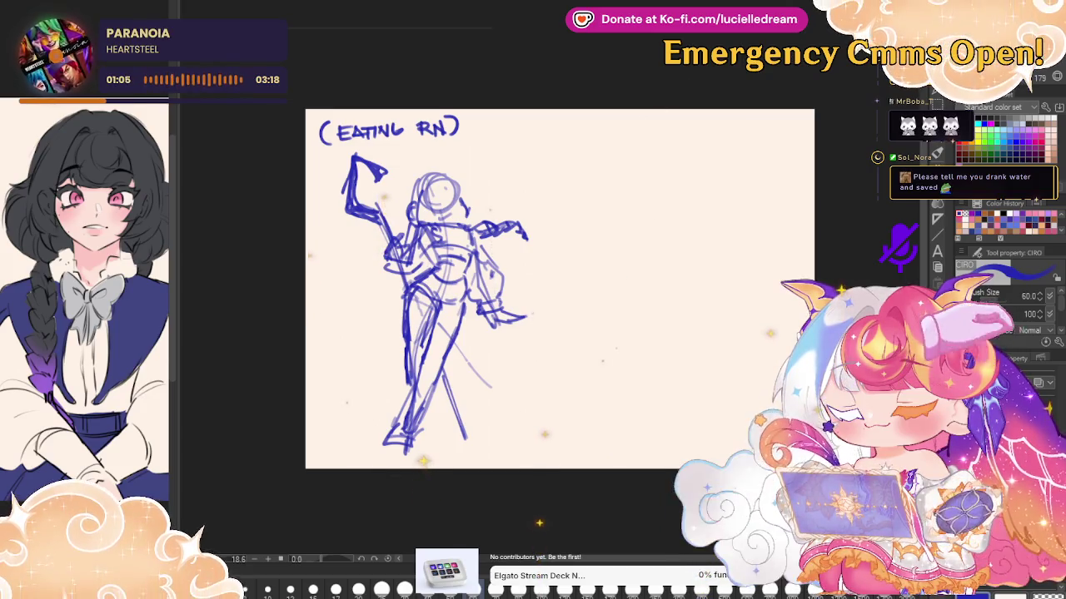
{"action": "key", "text": "ctrl+l"}
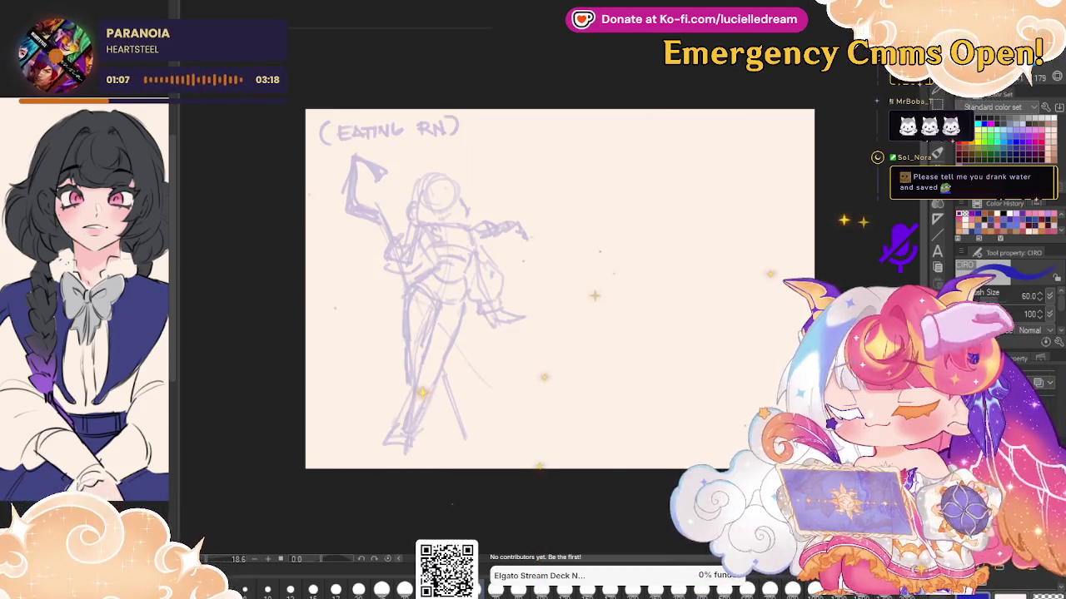
{"action": "key", "text": "ctrl+z"}
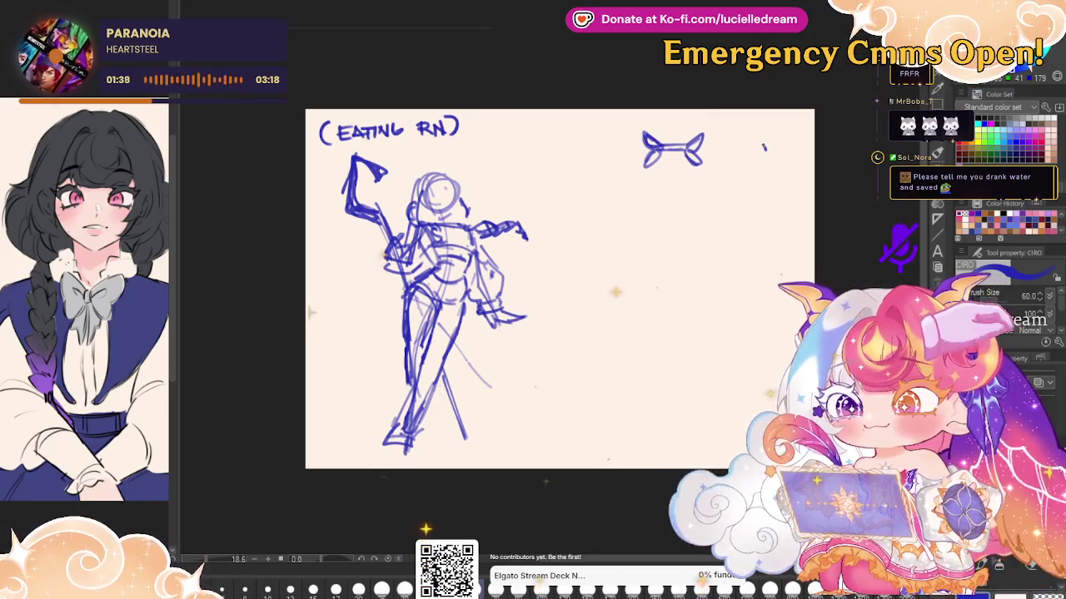
Sketch a bow and a butterfly at top right, undoing one stroke, and label it 'Butterfly'
{"action": "mouse_move", "coordinate": [763, 147]}
{"action": "left_mouse_down"}
{"action": "mouse_move", "coordinate": [753, 143]}
{"action": "mouse_move", "coordinate": [779, 140]}
{"action": "mouse_move", "coordinate": [774, 160]}
{"action": "left_mouse_up"}
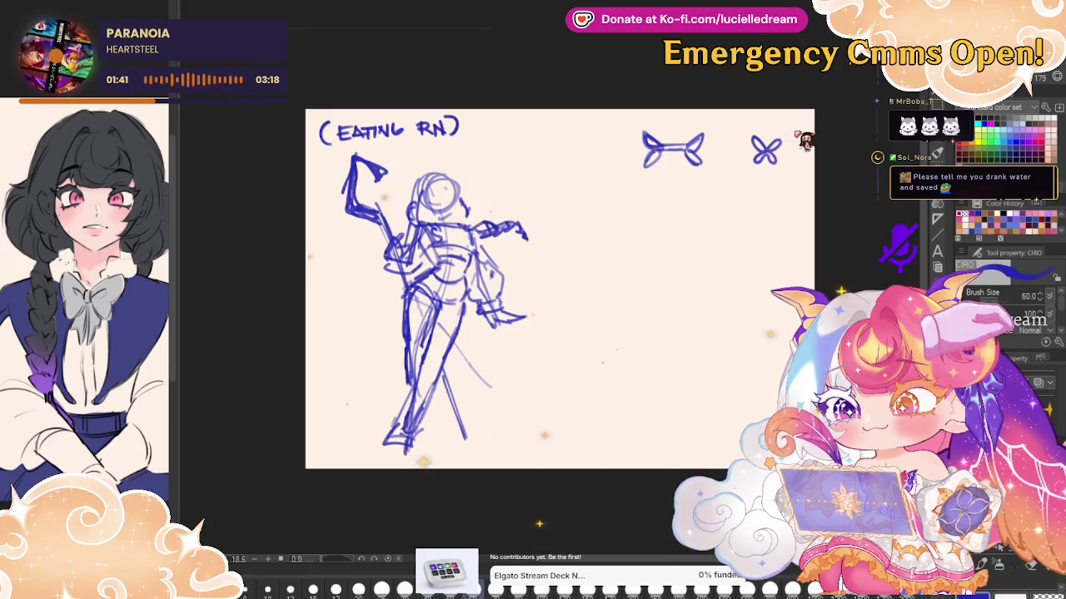
{"action": "key", "text": "ctrl+z"}
{"action": "key", "text": "ctrl+z"}
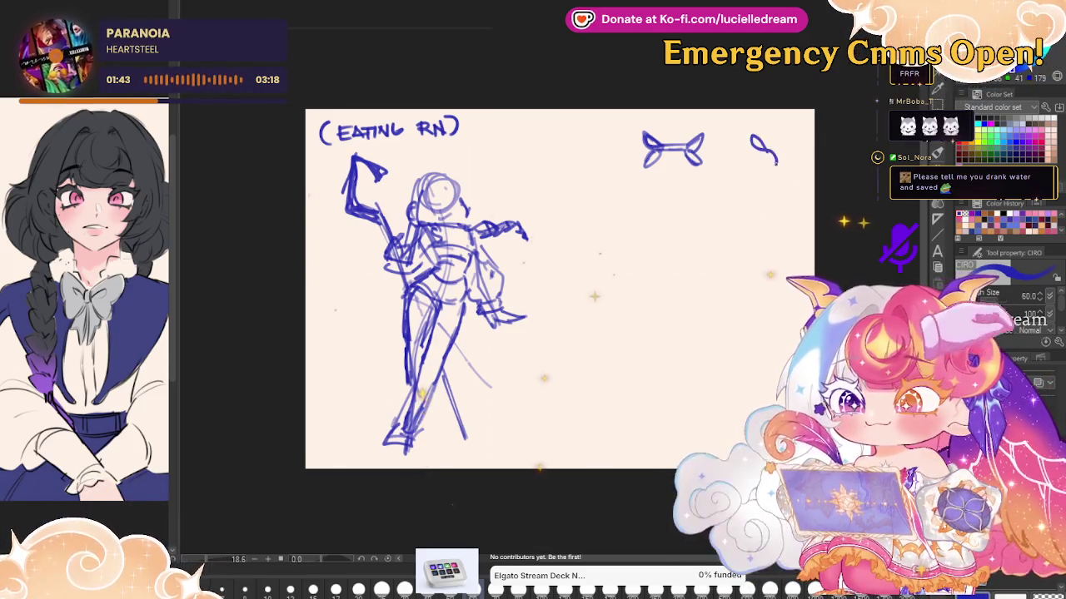
{"action": "mouse_move", "coordinate": [764, 150]}
{"action": "left_mouse_down"}
{"action": "mouse_move", "coordinate": [778, 138]}
{"action": "mouse_move", "coordinate": [752, 163]}
{"action": "mouse_move", "coordinate": [763, 187]}
{"action": "left_mouse_up"}
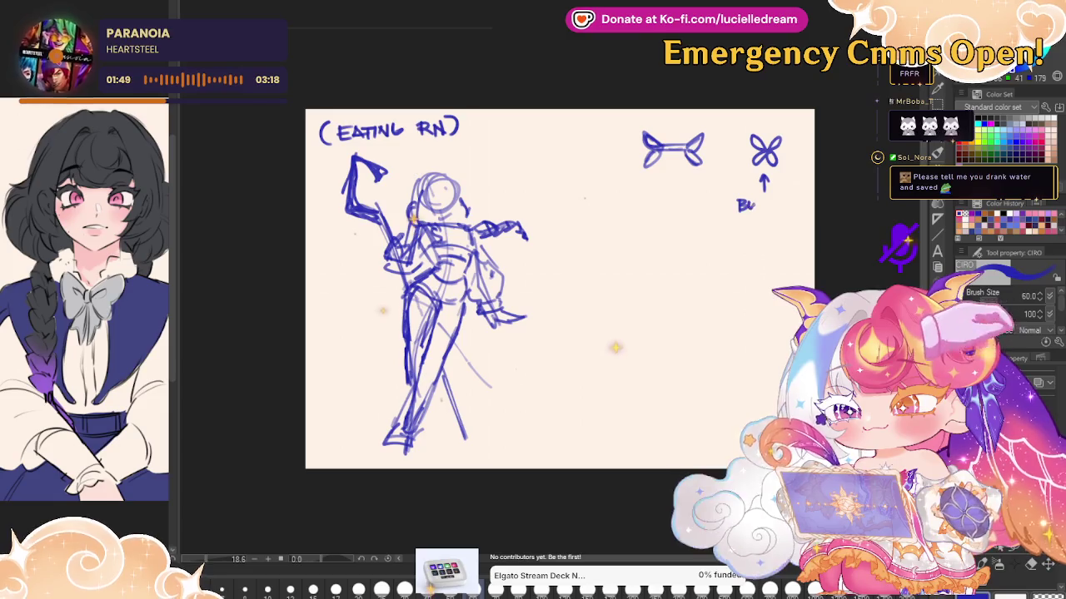
{"action": "left_click_drag", "start_coordinate": [754, 200], "coordinate": [797, 214]}
{"action": "left_click_drag", "start_coordinate": [671, 133], "coordinate": [671, 171]}
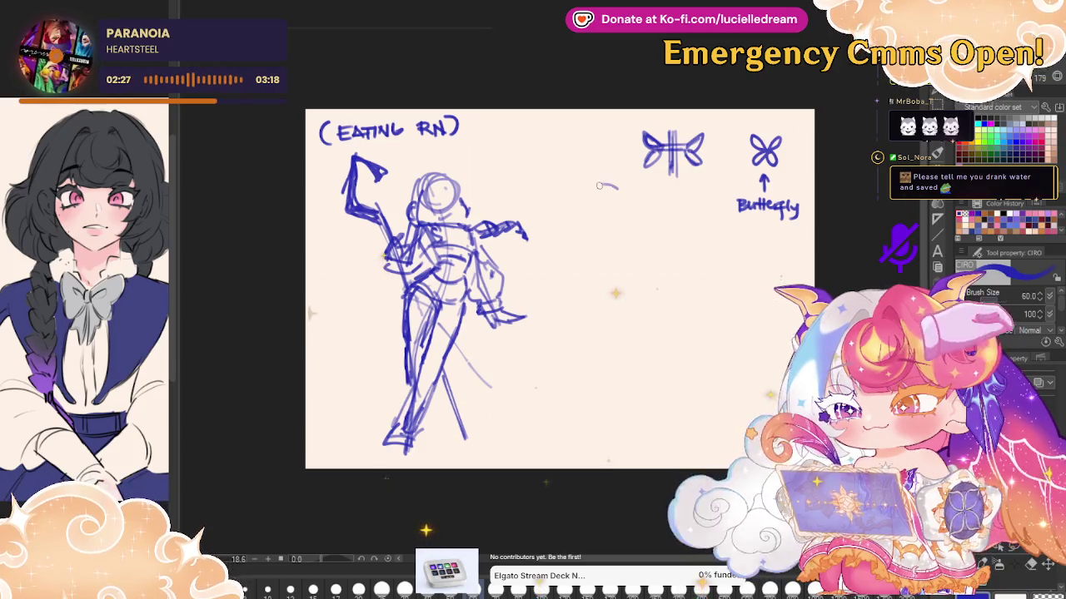
Rough out a closed curved fluffy fur shape, undoing an extended chain of loops
{"action": "left_click_drag", "start_coordinate": [617, 190], "coordinate": [583, 208]}
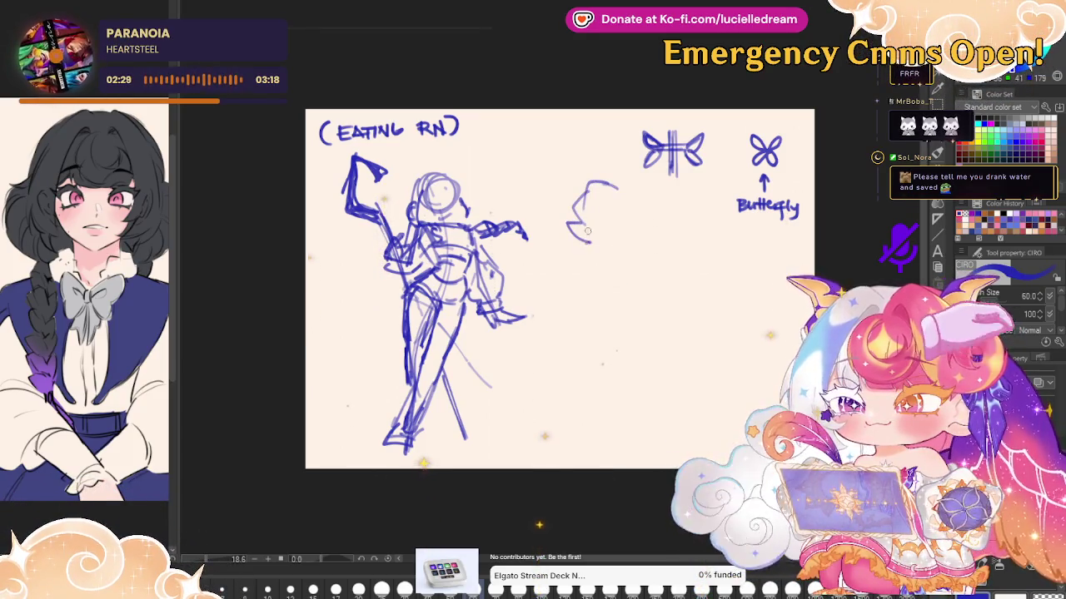
{"action": "left_click_drag", "start_coordinate": [587, 246], "coordinate": [600, 251]}
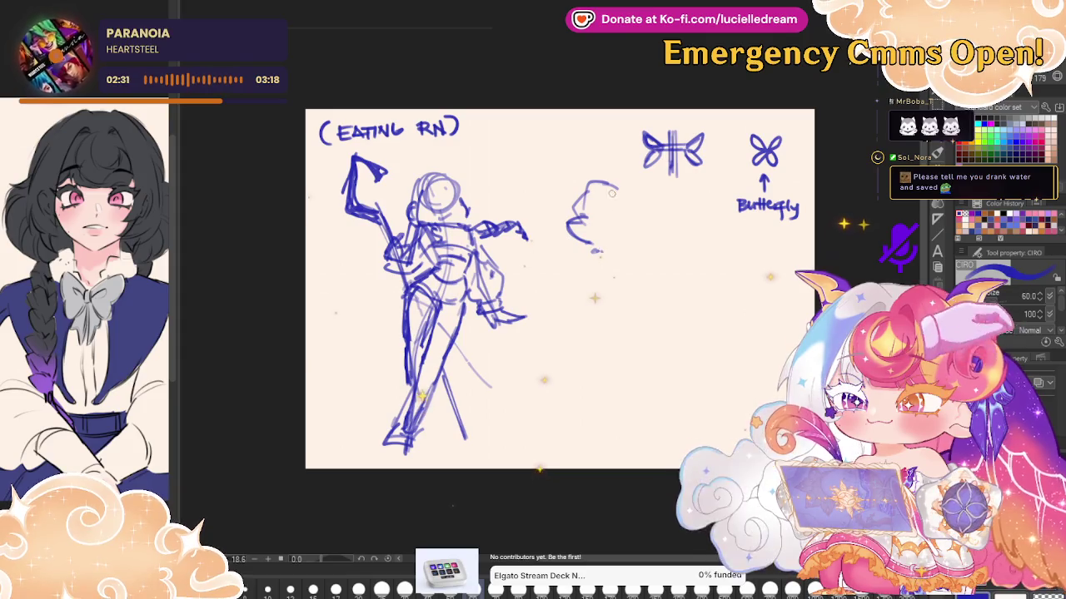
{"action": "left_click_drag", "start_coordinate": [628, 204], "coordinate": [657, 218]}
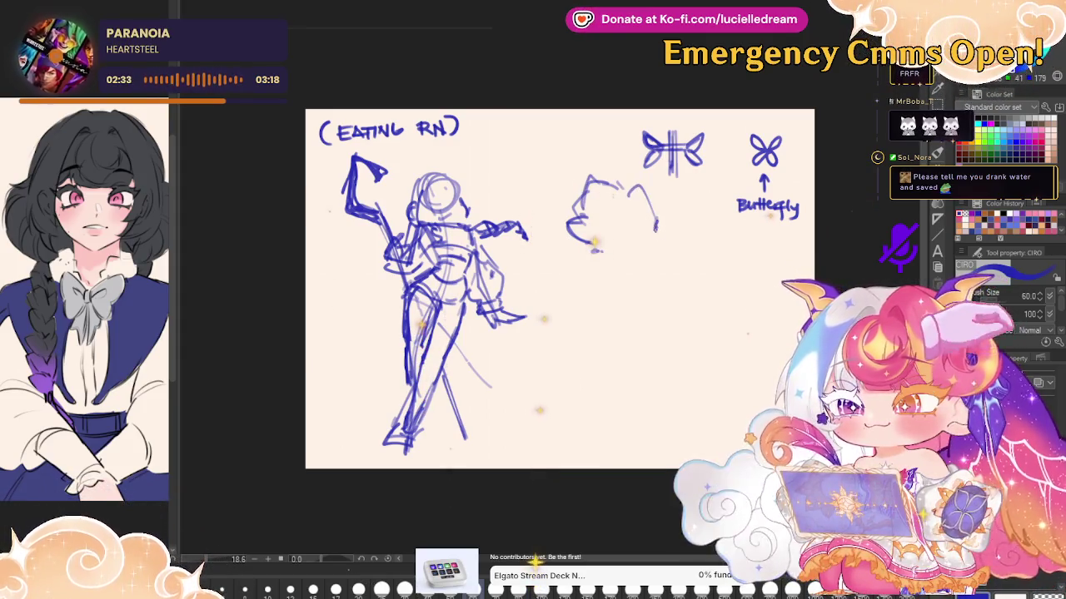
{"action": "left_click_drag", "start_coordinate": [642, 264], "coordinate": [689, 242]}
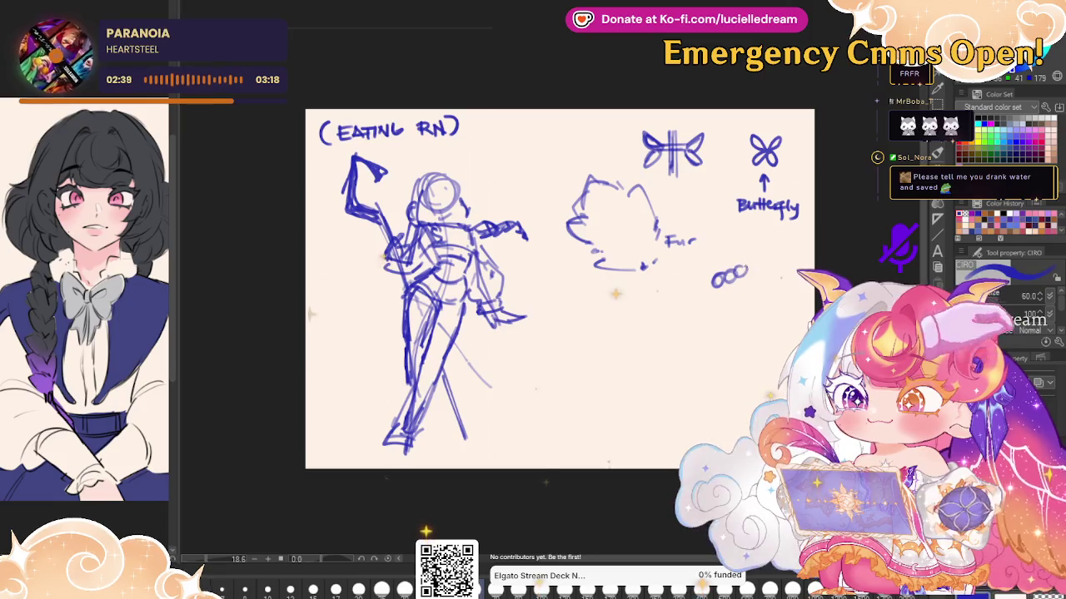
{"action": "left_click_drag", "start_coordinate": [734, 276], "coordinate": [754, 260]}
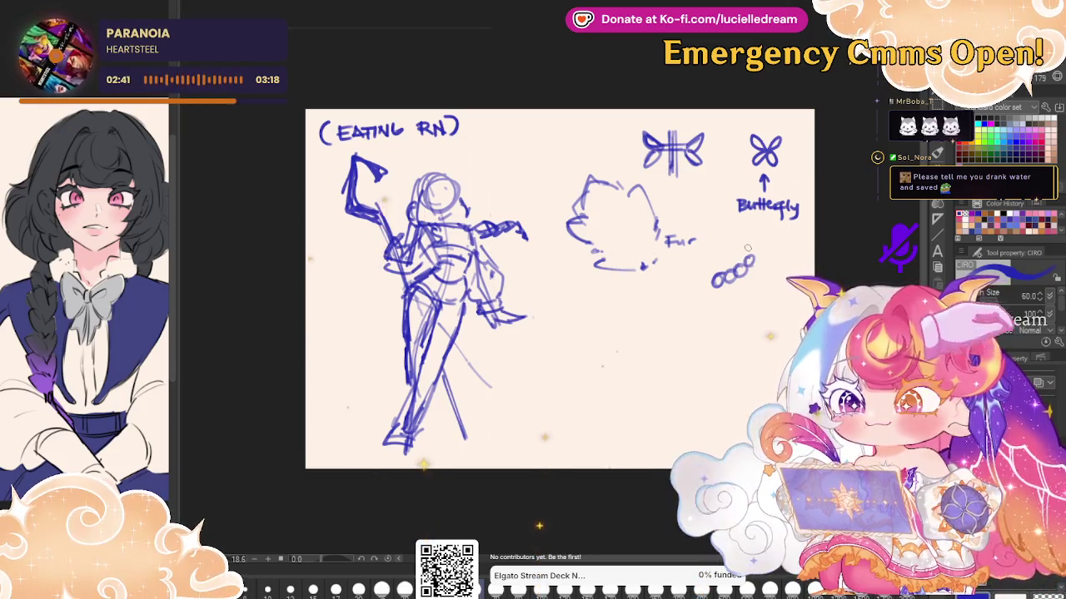
{"action": "key", "text": "ctrl+z"}
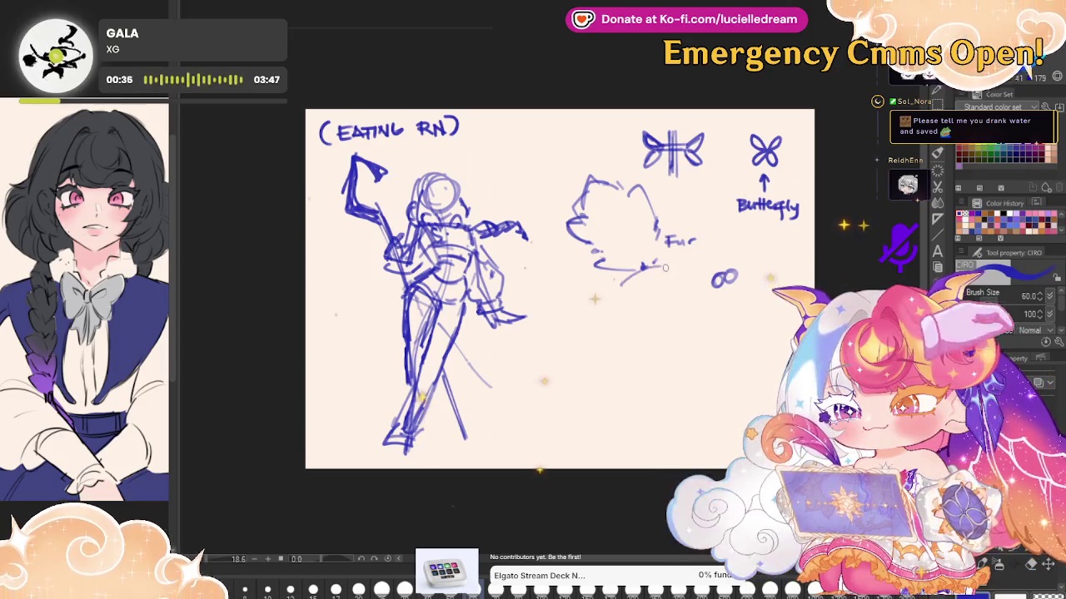
Add a left-edge stroke, two long lines and a short curve below the fur shape
{"action": "mouse_move", "coordinate": [595, 245]}
{"action": "left_mouse_down"}
{"action": "mouse_move", "coordinate": [562, 228]}
{"action": "mouse_move", "coordinate": [587, 288]}
{"action": "left_mouse_up"}
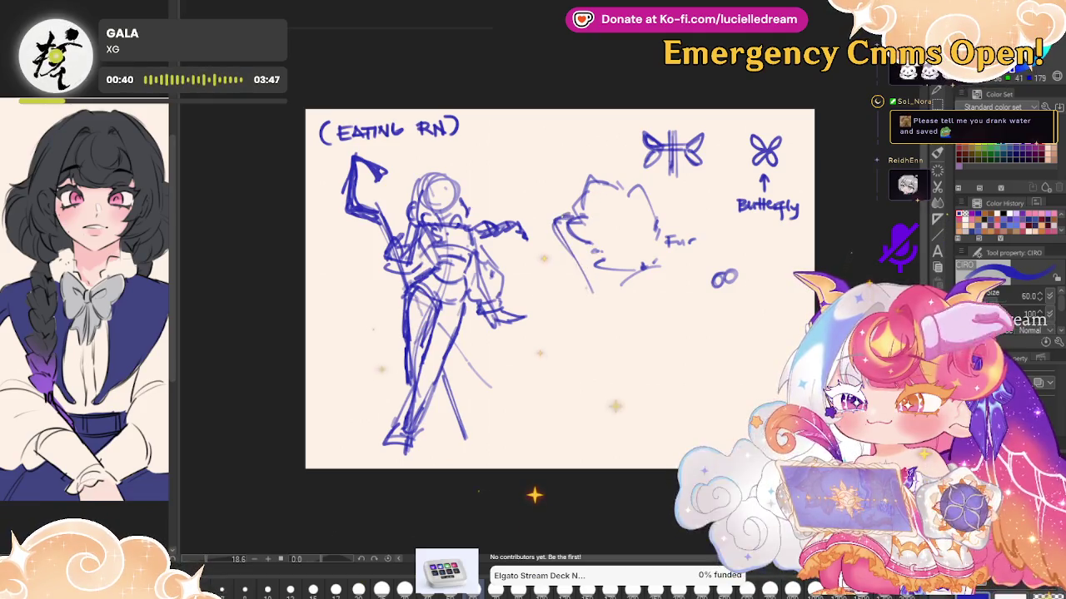
{"action": "left_click_drag", "start_coordinate": [553, 215], "coordinate": [533, 314]}
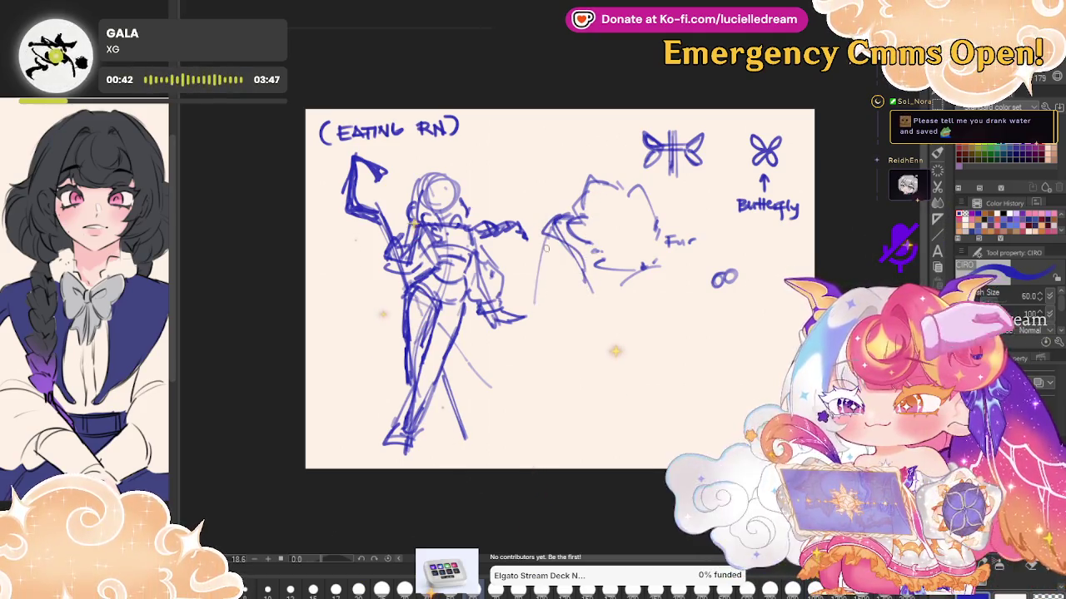
{"action": "mouse_move", "coordinate": [559, 210]}
{"action": "left_mouse_down"}
{"action": "mouse_move", "coordinate": [549, 310]}
{"action": "mouse_move", "coordinate": [595, 466]}
{"action": "left_mouse_up"}
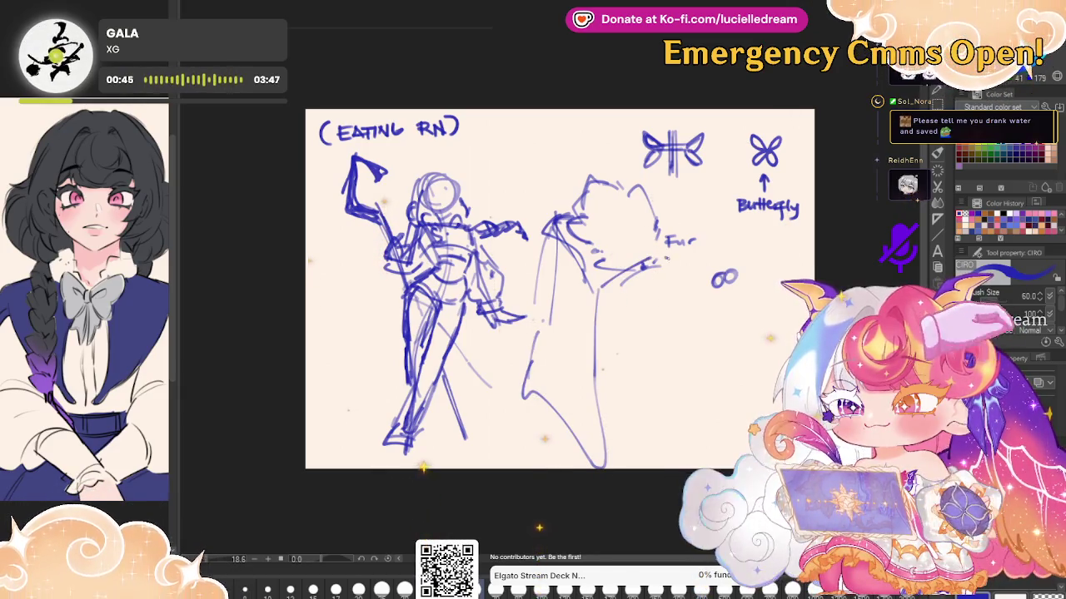
{"action": "left_click_drag", "start_coordinate": [593, 287], "coordinate": [616, 317]}
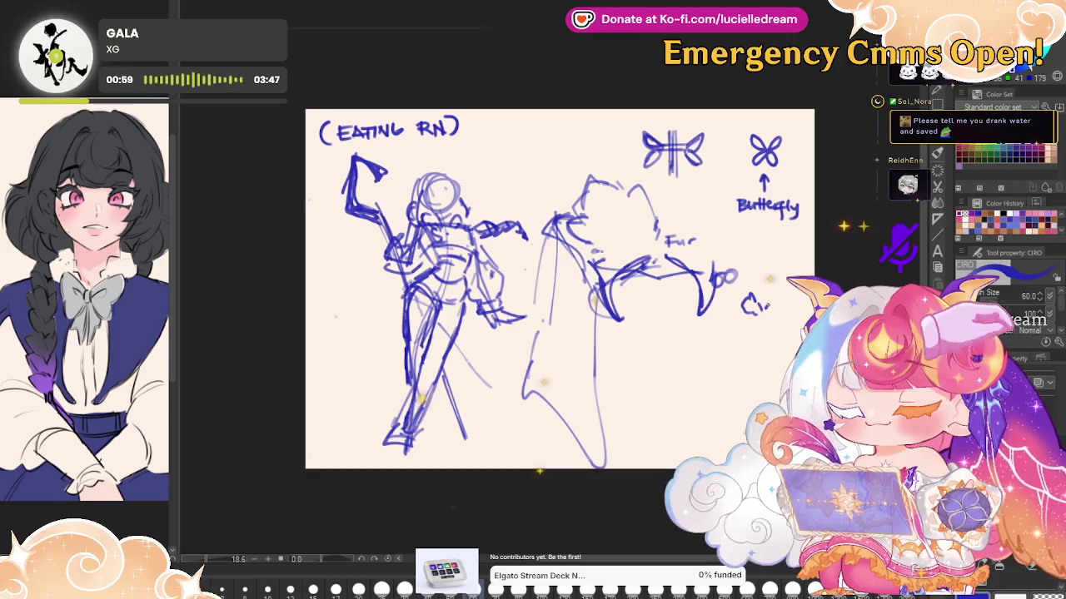
Extend the cloud scribble right and add short and caret-shaped strokes beneath it
{"action": "left_click_drag", "start_coordinate": [762, 301], "coordinate": [787, 308]}
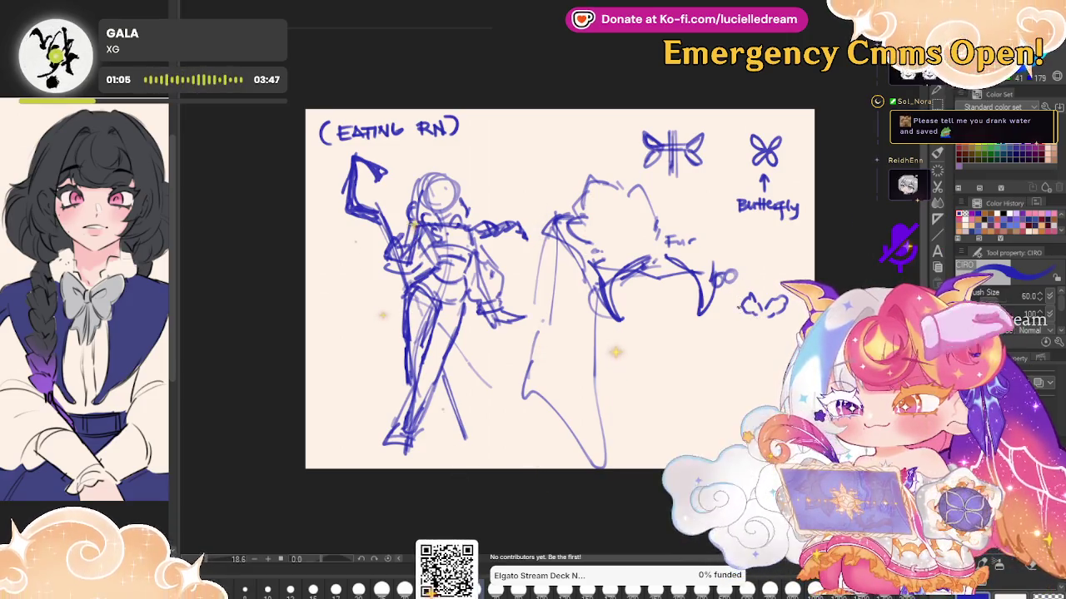
{"action": "mouse_move", "coordinate": [747, 306]}
{"action": "left_mouse_down"}
{"action": "mouse_move", "coordinate": [728, 307]}
{"action": "mouse_move", "coordinate": [706, 353]}
{"action": "left_mouse_up"}
{"action": "left_click_drag", "start_coordinate": [729, 308], "coordinate": [743, 339]}
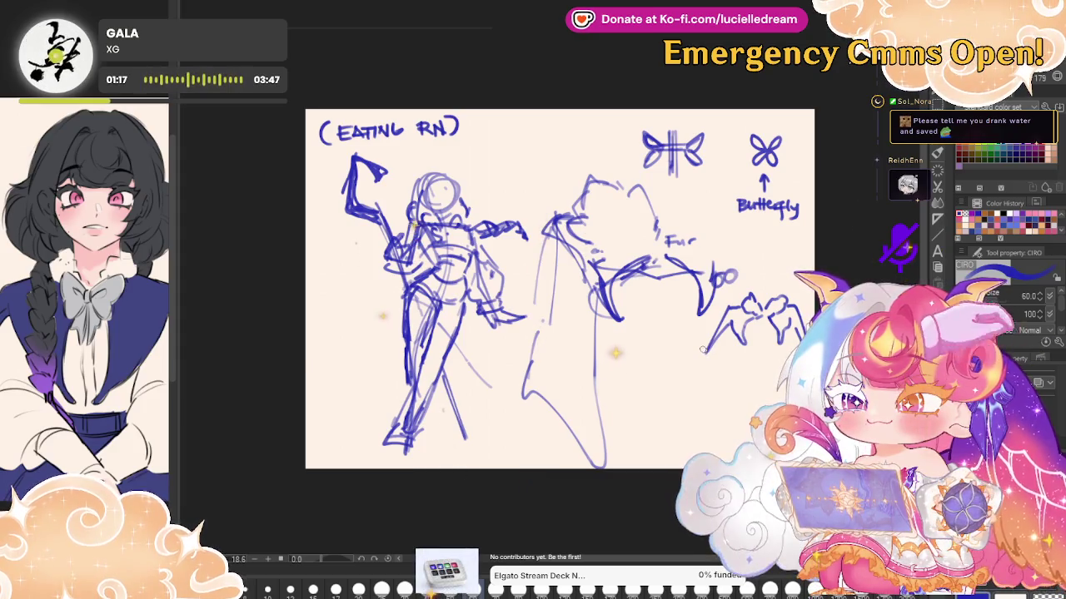
Add a hook, detail strokes and a downward line to the lower-right top sketch
{"action": "left_click_drag", "start_coordinate": [702, 350], "coordinate": [696, 358]}
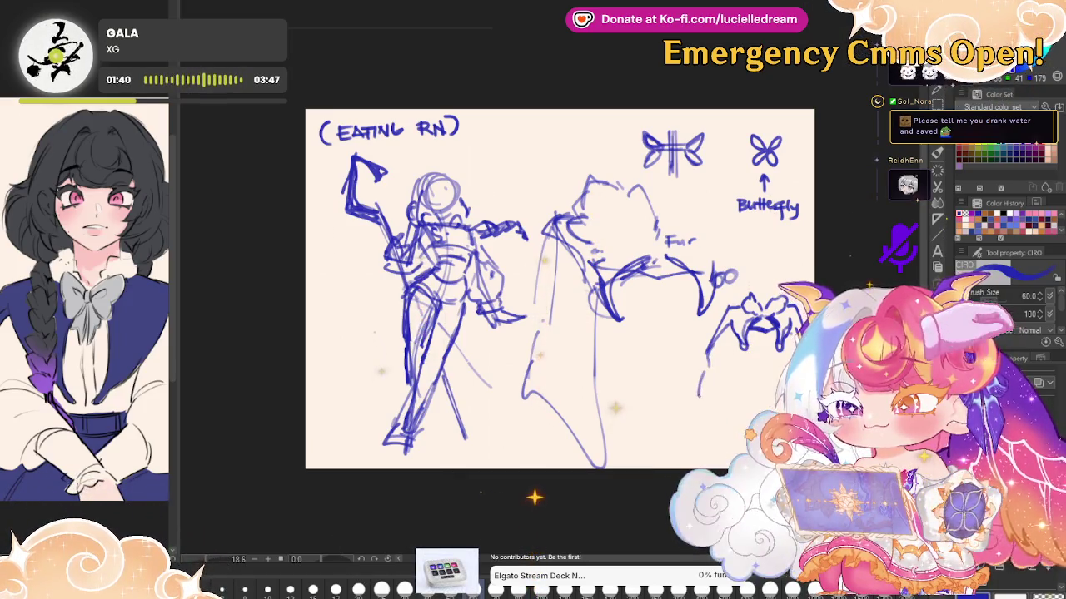
{"action": "left_click_drag", "start_coordinate": [706, 399], "coordinate": [740, 423]}
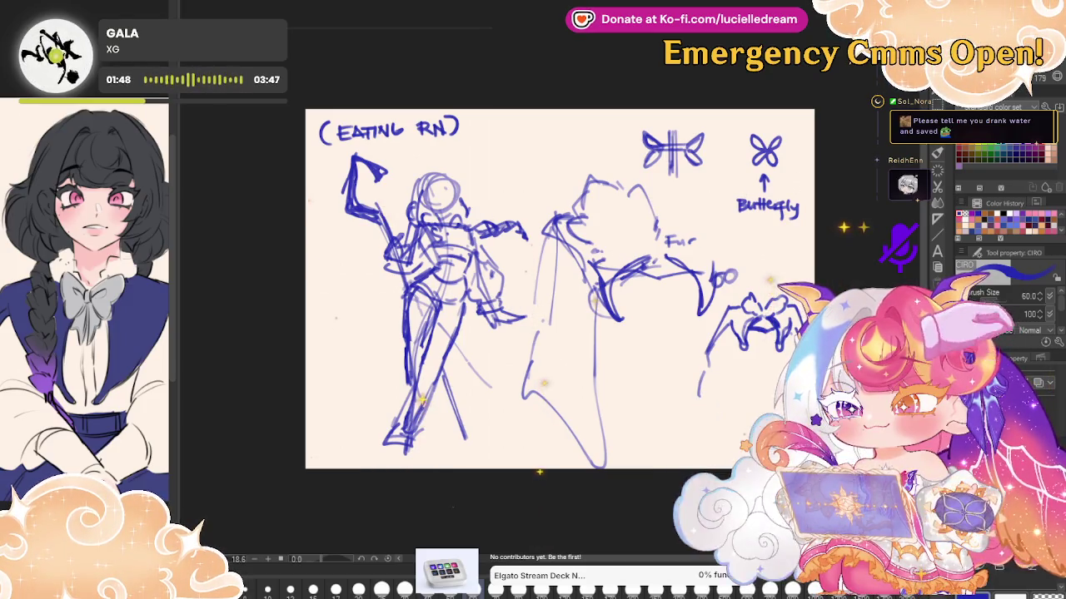
{"action": "left_click_drag", "start_coordinate": [706, 366], "coordinate": [711, 408]}
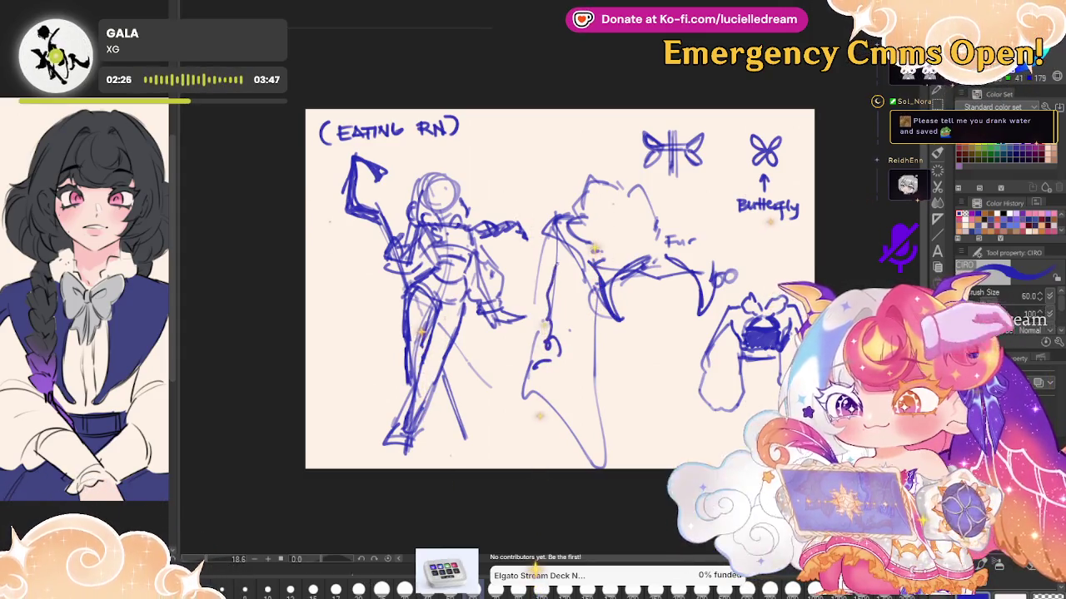
Add outline strokes and write the embroidery note with a curved arrow above the middle figure
{"action": "left_click_drag", "start_coordinate": [547, 188], "coordinate": [533, 243]}
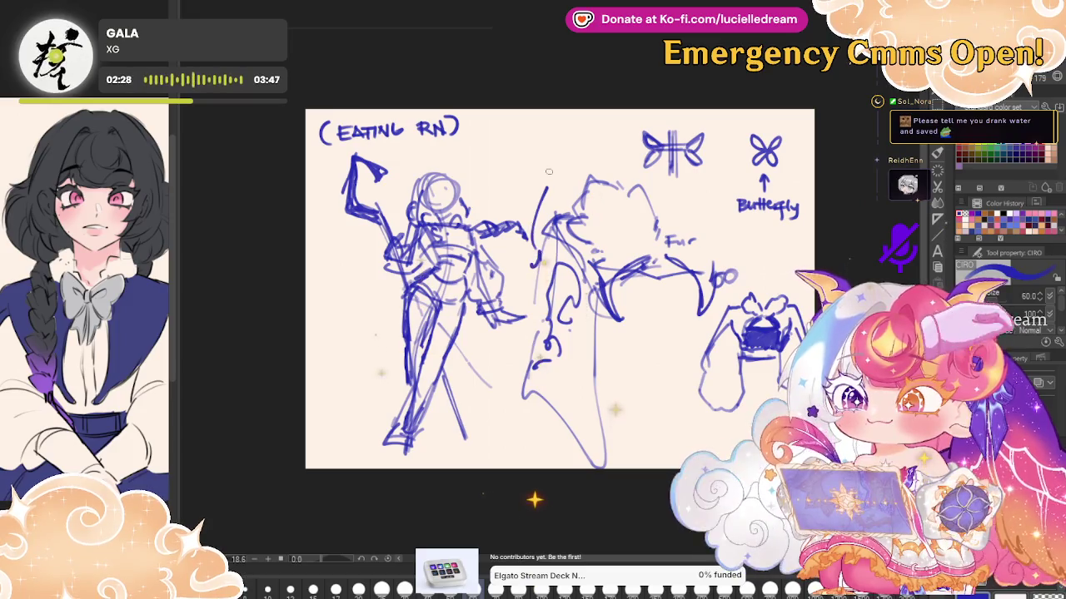
{"action": "left_click_drag", "start_coordinate": [548, 172], "coordinate": [587, 154]}
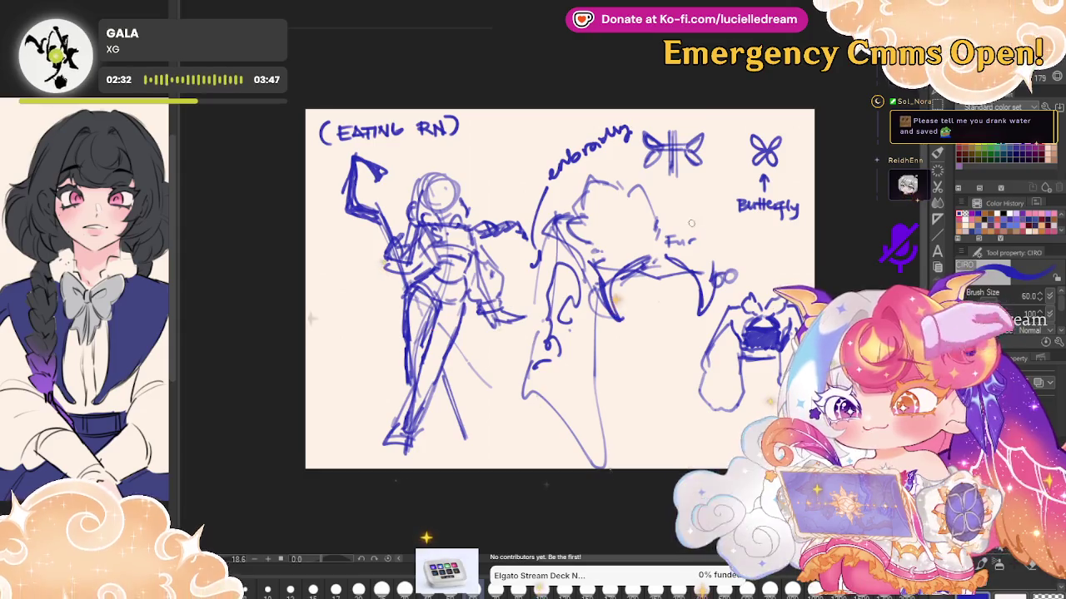
{"action": "left_click_drag", "start_coordinate": [666, 212], "coordinate": [733, 246]}
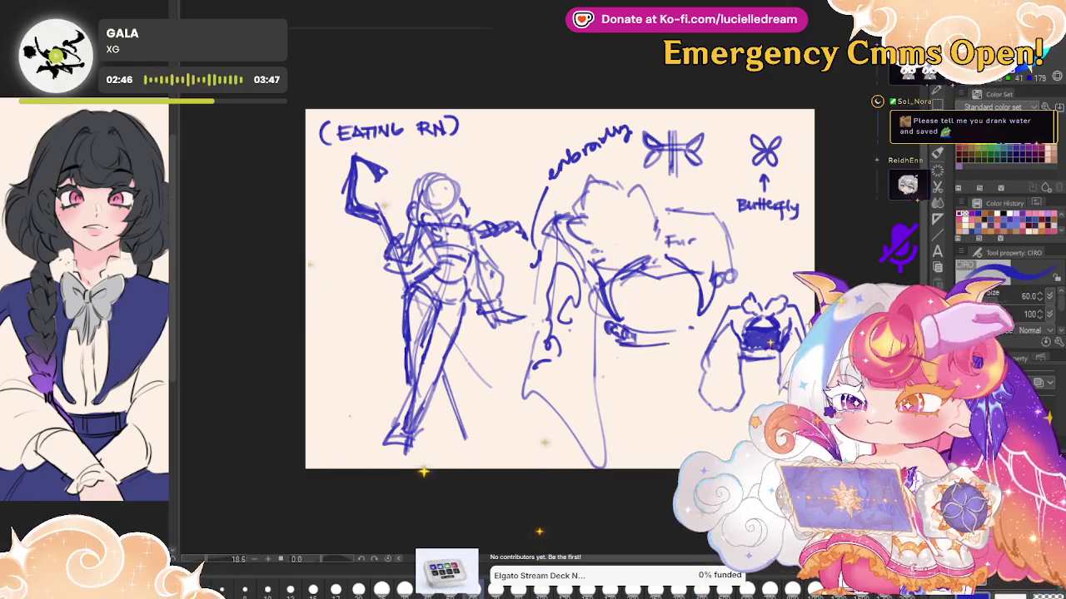
Draw scalloped collar trim, a scribbled circle on a handle, and a zigzag near the shoe
{"action": "left_click_drag", "start_coordinate": [620, 337], "coordinate": [689, 342]}
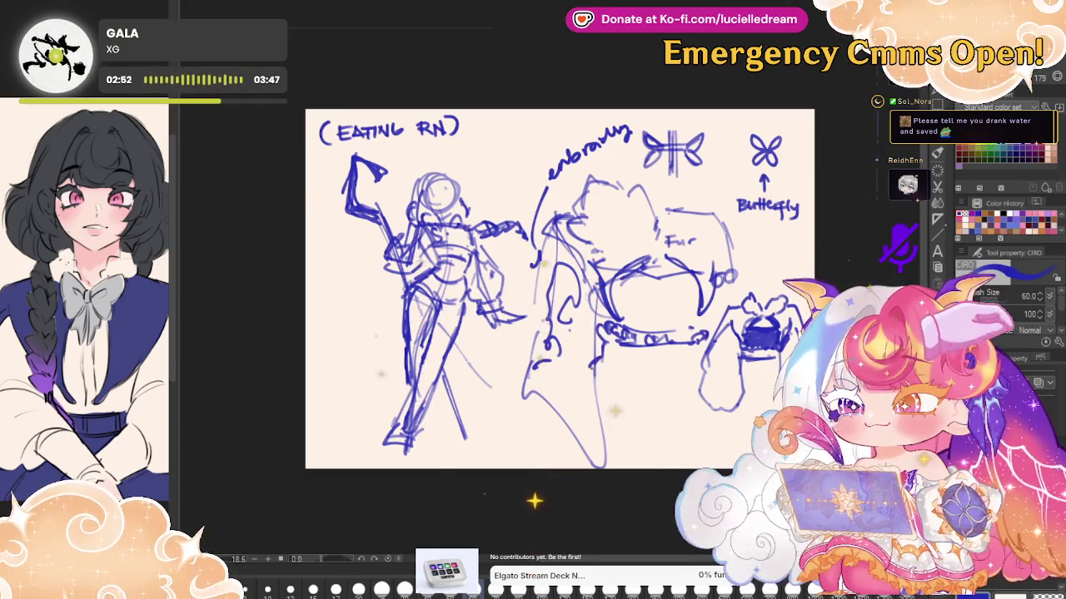
{"action": "left_click_drag", "start_coordinate": [593, 360], "coordinate": [618, 393]}
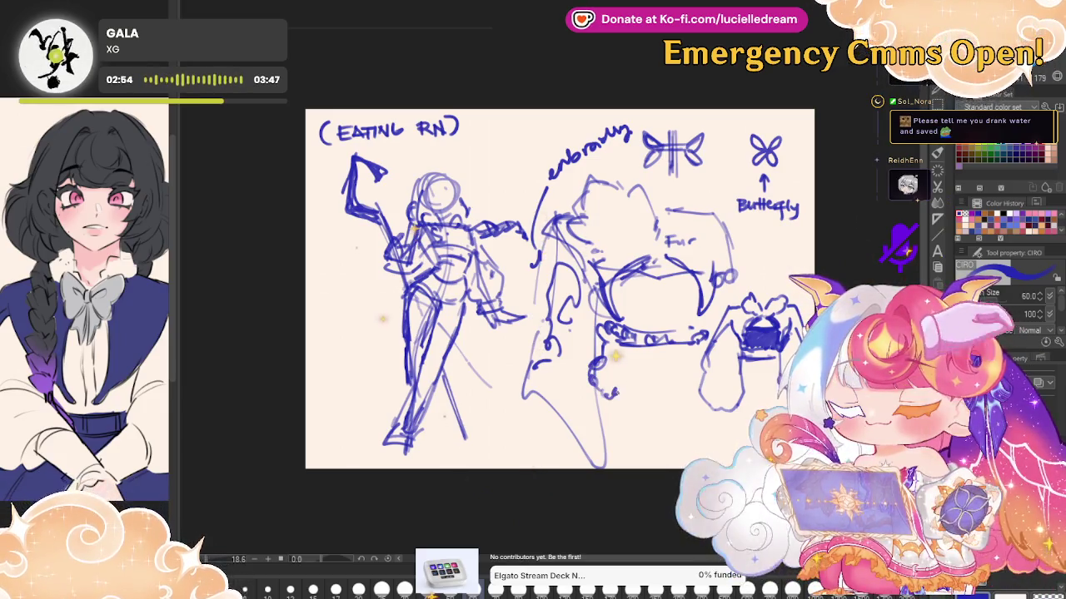
{"action": "mouse_move", "coordinate": [616, 356]}
{"action": "left_mouse_down"}
{"action": "mouse_move", "coordinate": [592, 366]}
{"action": "mouse_move", "coordinate": [611, 385]}
{"action": "left_mouse_up"}
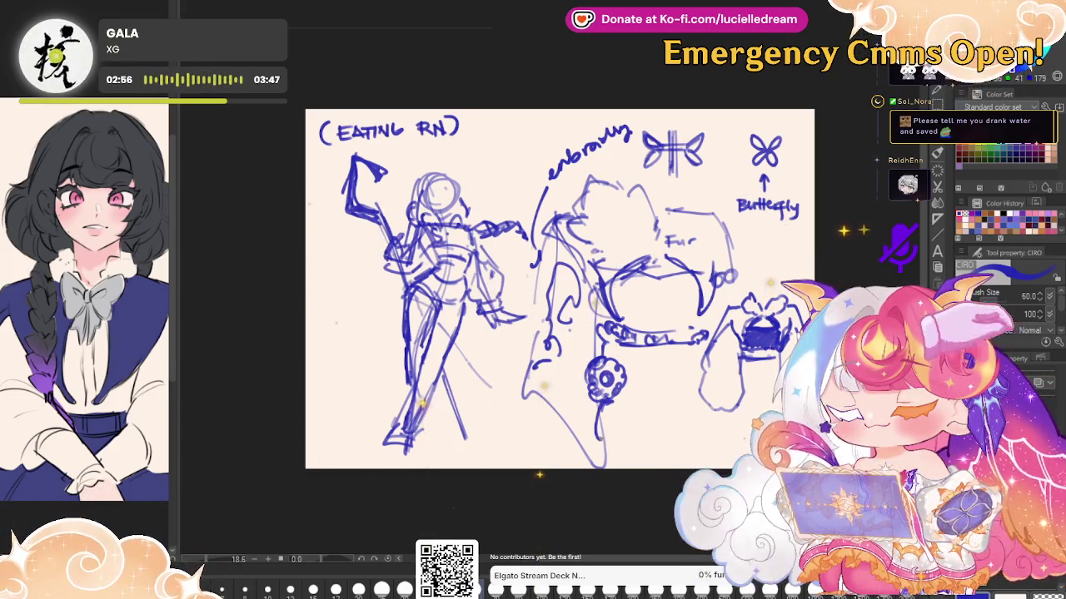
{"action": "left_click_drag", "start_coordinate": [601, 398], "coordinate": [598, 464]}
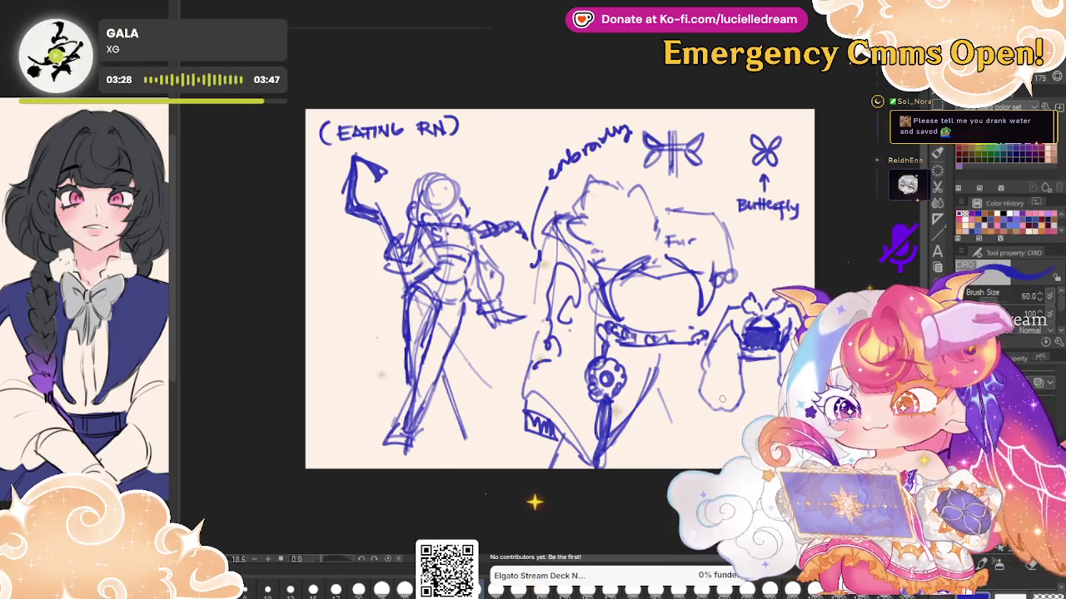
{"action": "left_click_drag", "start_coordinate": [527, 416], "coordinate": [552, 429]}
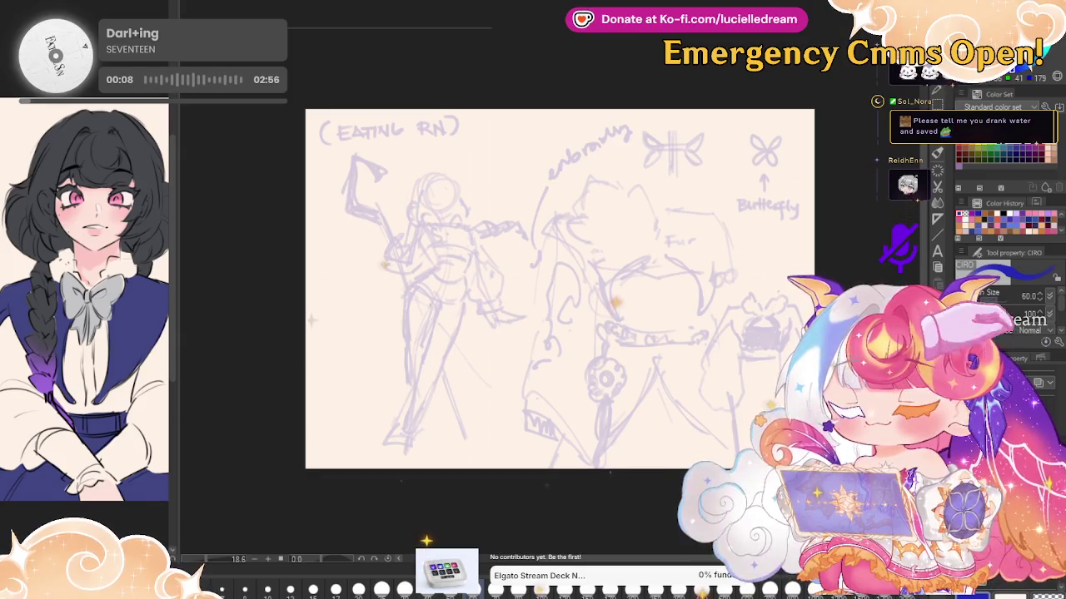
Save the drawing and switch to the croquis pencil at brush size 25
{"action": "key", "text": "ctrl+s"}
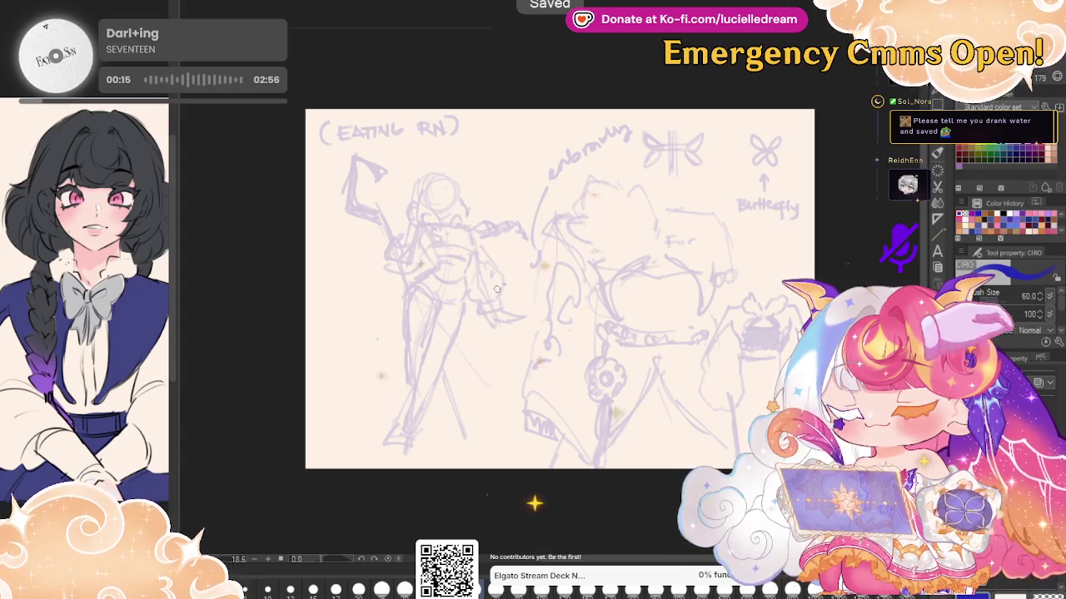
{"action": "left_click", "coordinate": [382, 589]}
{"action": "key", "text": "p"}
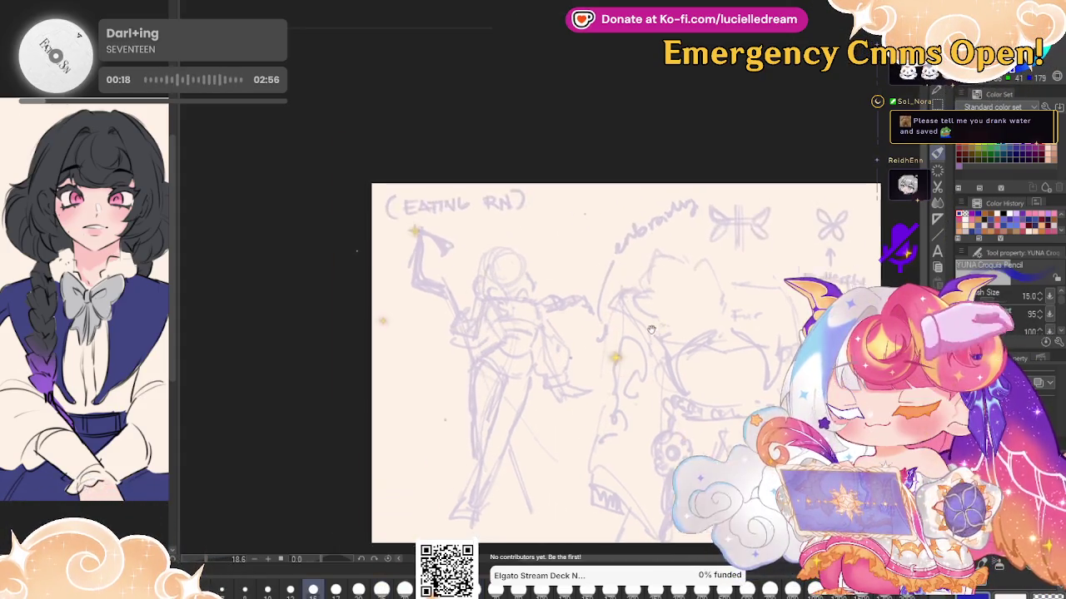
Pan around the faded sketch to the EATING RN note, then move to the blank canvas
{"action": "scroll", "coordinate": [373, 161], "scroll_direction": "up", "scroll_amount": 5}
{"action": "scroll", "coordinate": [518, 271], "scroll_direction": "down", "scroll_amount": 3}
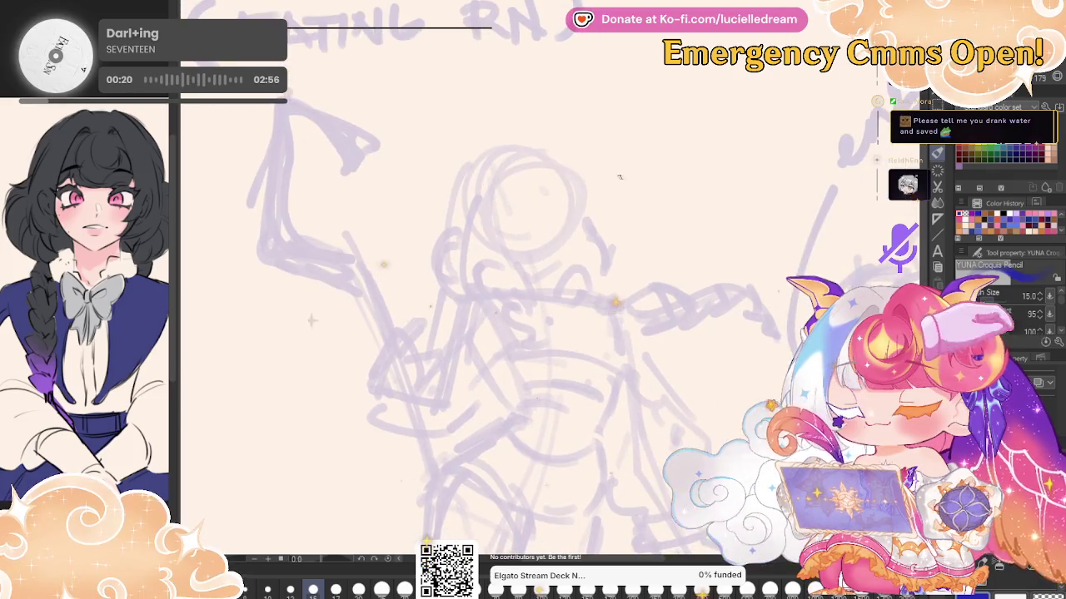
{"action": "left_click_drag", "start_coordinate": [685, 142], "coordinate": [711, 162]}
{"action": "scroll", "coordinate": [710, 163], "scroll_direction": "up", "scroll_amount": 3}
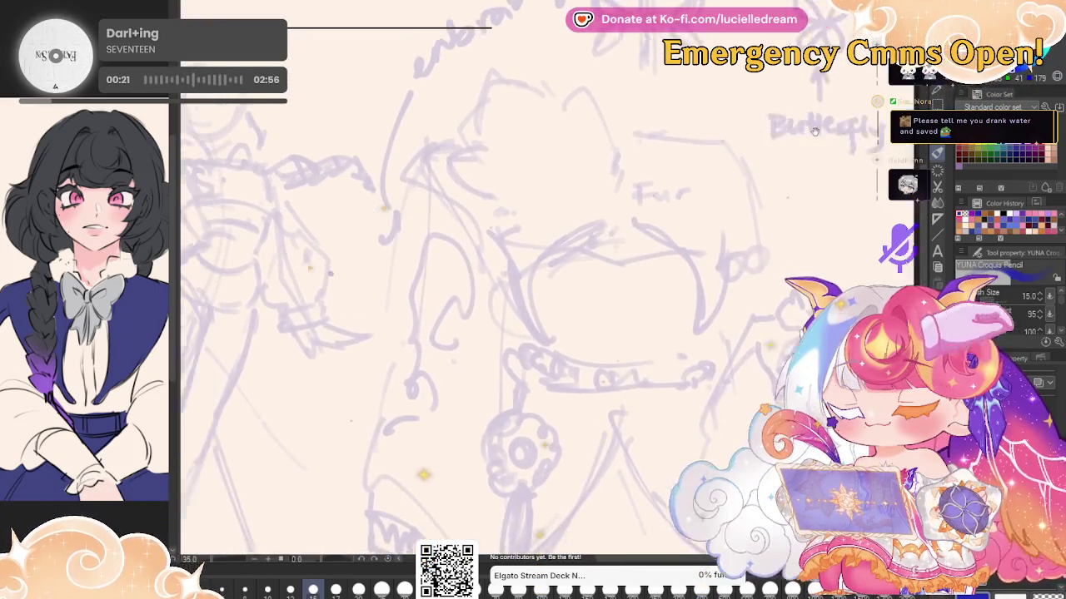
{"action": "scroll", "coordinate": [787, 124], "scroll_direction": "down", "scroll_amount": 2}
{"action": "scroll", "coordinate": [771, 178], "scroll_direction": "up", "scroll_amount": 1}
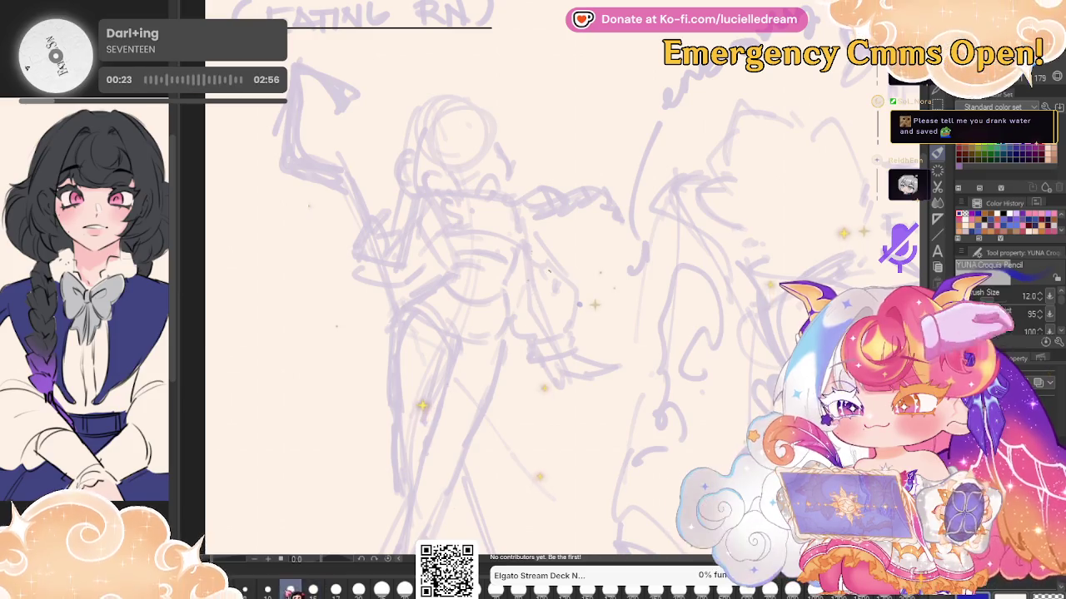
{"action": "left_click_drag", "start_coordinate": [771, 179], "coordinate": [673, 171]}
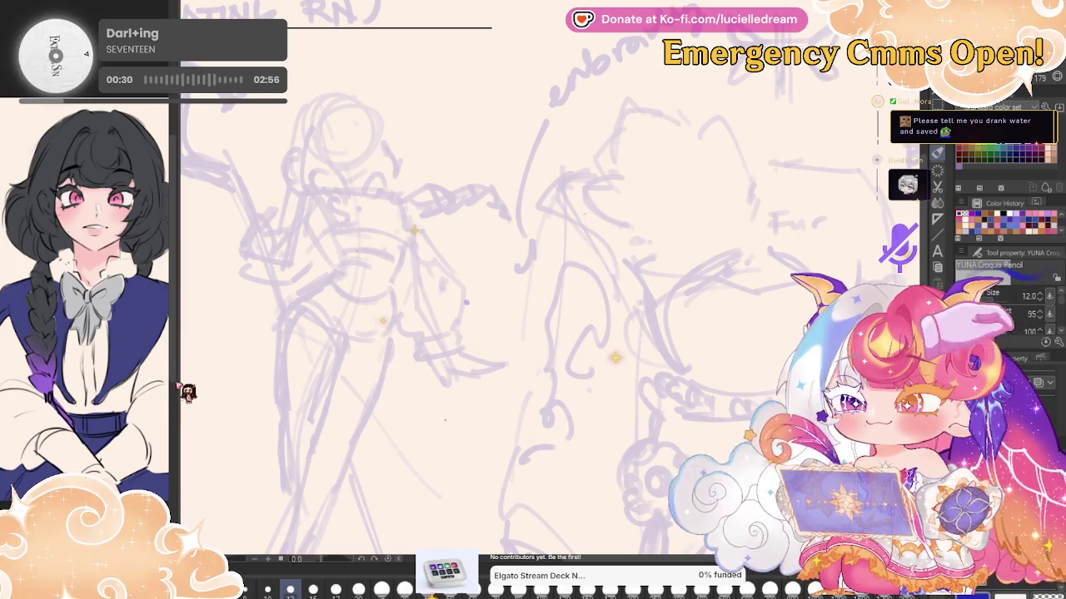
{"action": "key", "text": "ctrl+Tab"}
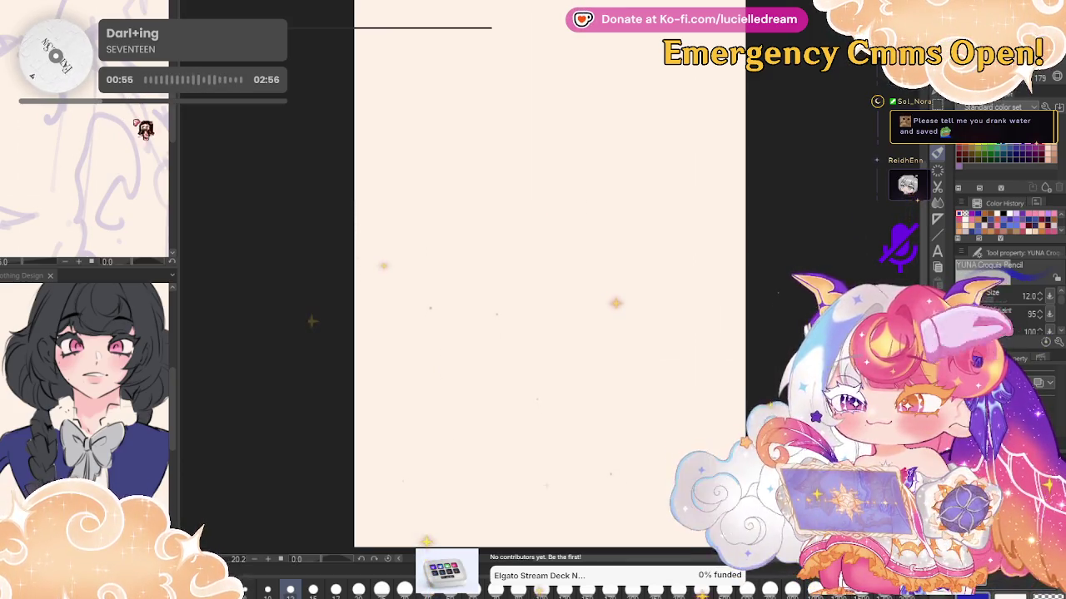
Zoom out the Navigator preview and switch to the freehand Lasso selection tool
{"action": "scroll", "coordinate": [127, 120], "scroll_direction": "down", "scroll_amount": 3}
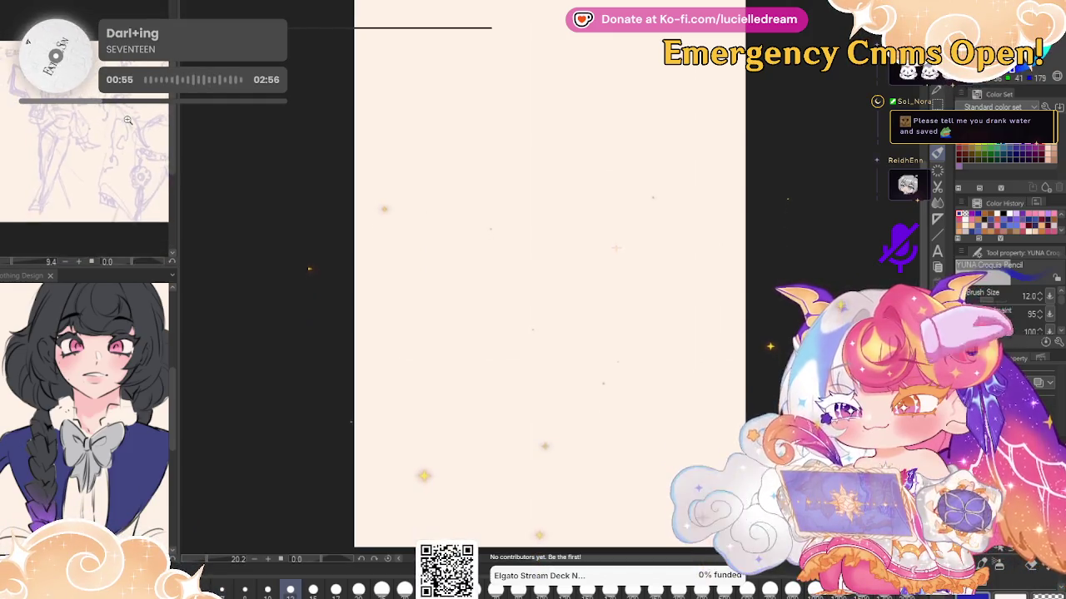
{"action": "scroll", "coordinate": [147, 124], "scroll_direction": "down", "scroll_amount": 2}
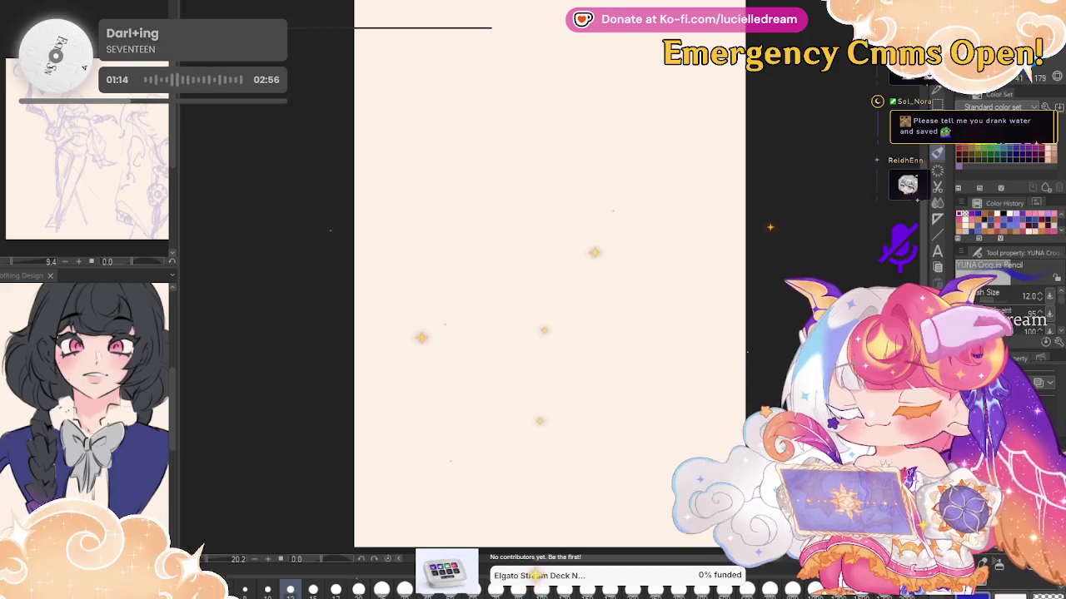
{"action": "key", "text": "m"}
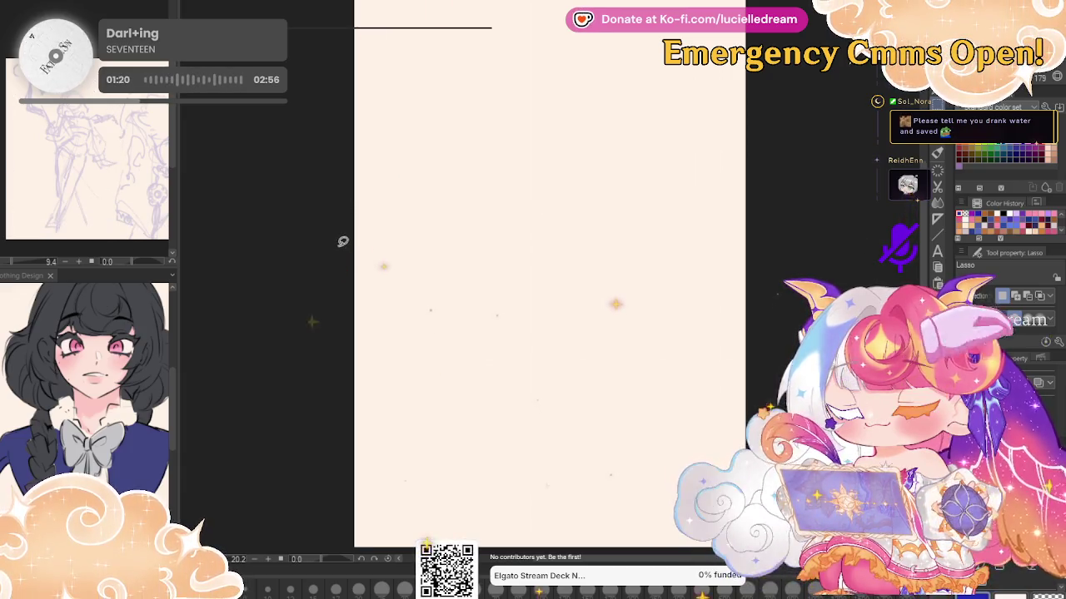
Move the pasted figure sketch down-left and enlarge it to fill most of the page
{"action": "key", "text": "ctrl+t"}
{"action": "left_click_drag", "start_coordinate": [520, 233], "coordinate": [495, 403]}
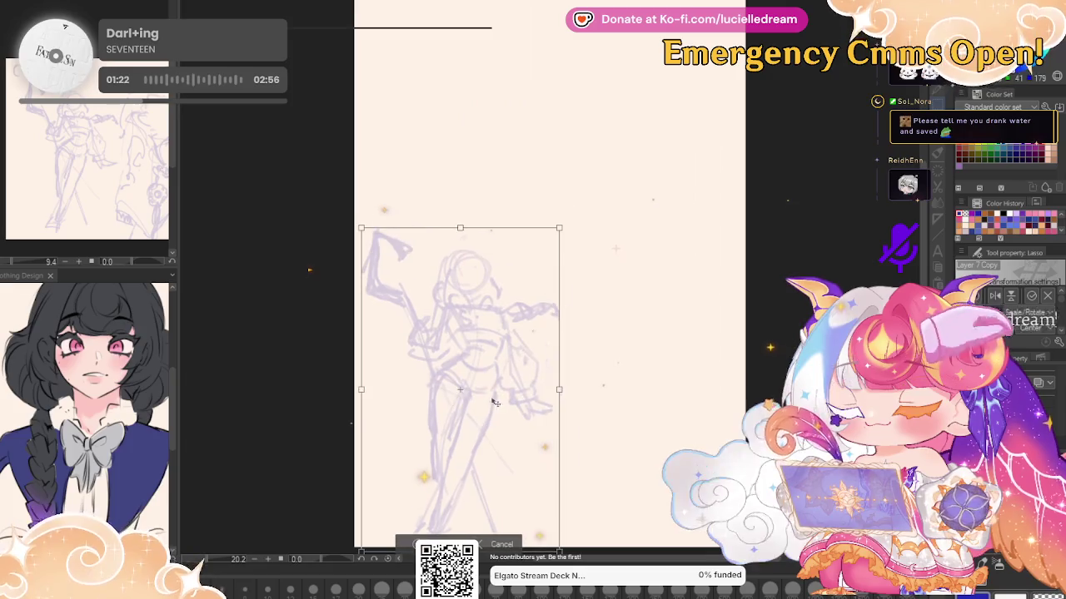
{"action": "mouse_move", "coordinate": [565, 228]}
{"action": "left_mouse_down"}
{"action": "mouse_move", "coordinate": [668, 114]}
{"action": "mouse_move", "coordinate": [648, 114]}
{"action": "left_mouse_up"}
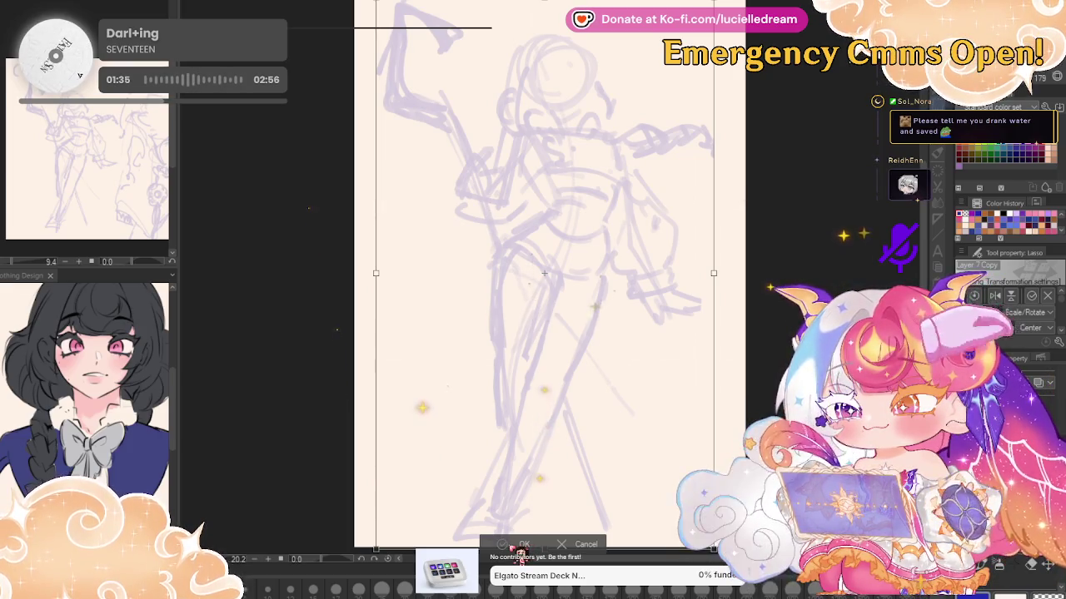
{"action": "key", "text": "Return"}
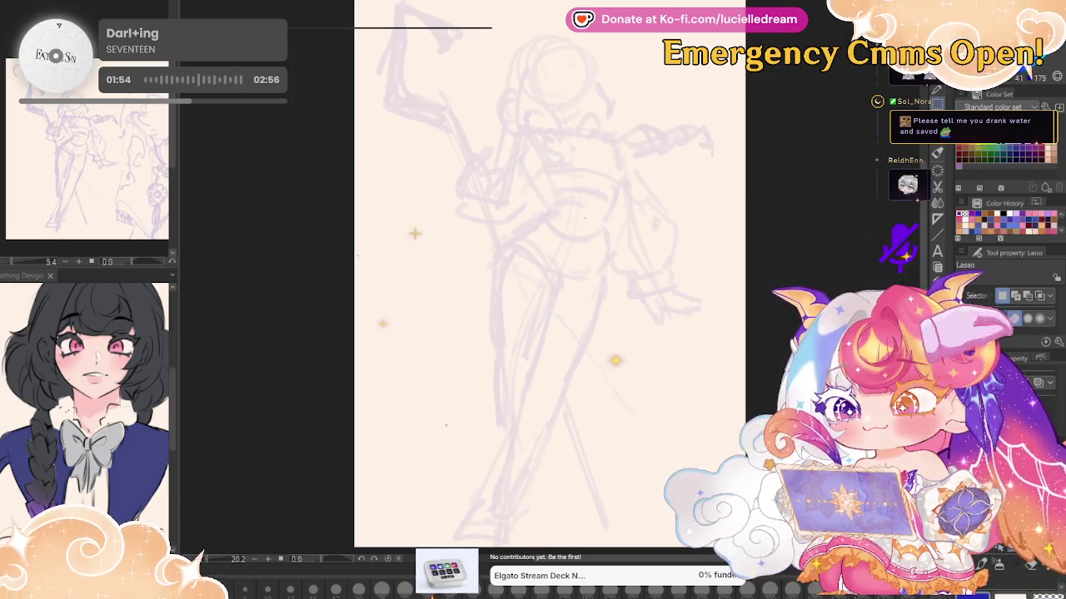
{"action": "key", "text": "p"}
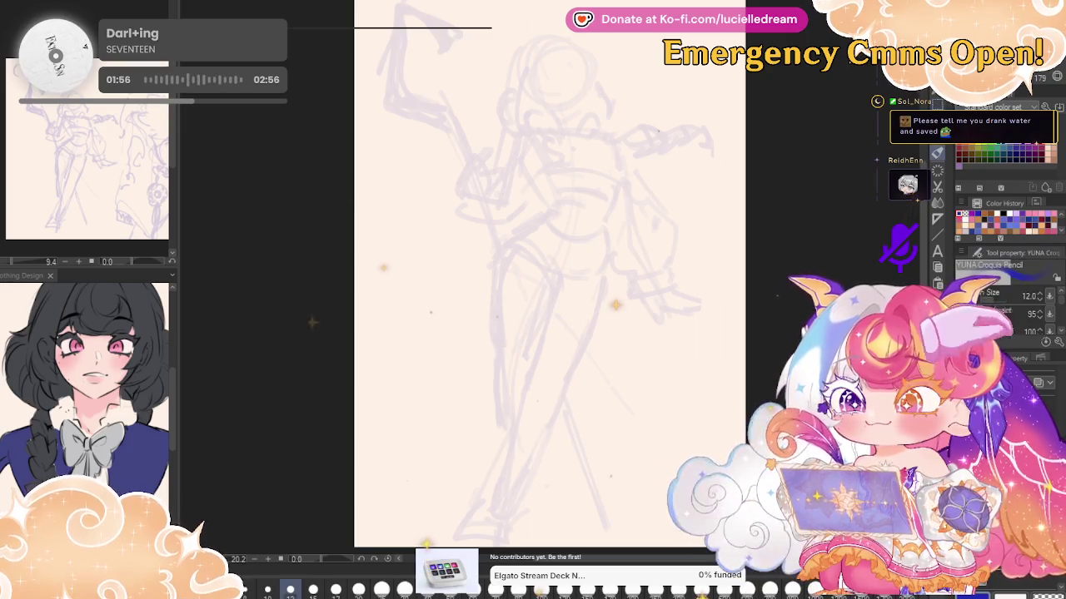
Widen the left reference dock, enlarge the sub-view preview, and zoom in on the sketch's head
{"action": "scroll", "coordinate": [116, 148], "scroll_direction": "up", "scroll_amount": 2}
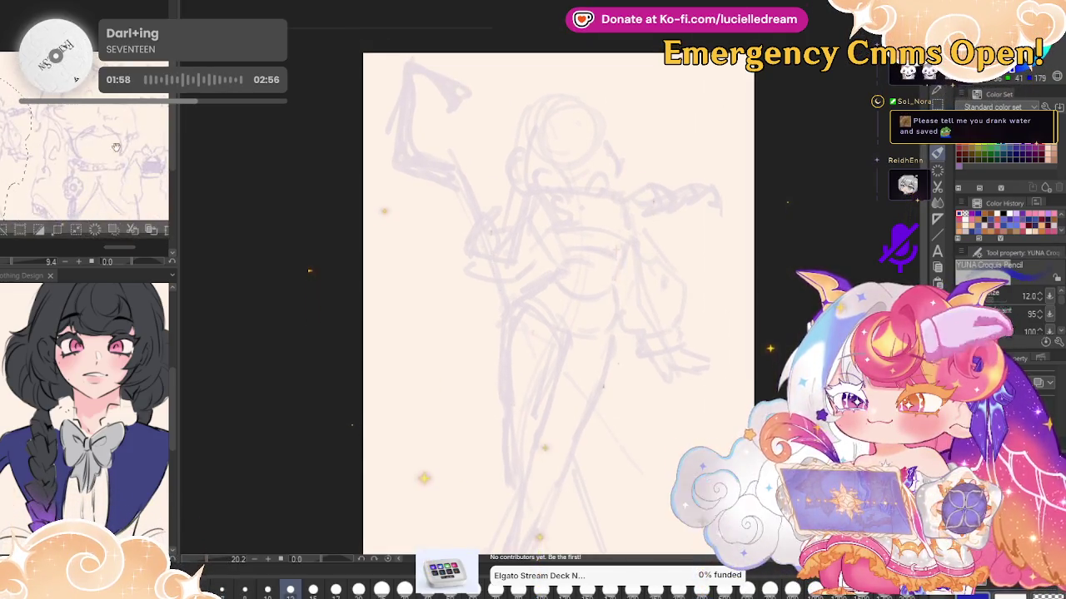
{"action": "left_click_drag", "start_coordinate": [116, 147], "coordinate": [91, 145]}
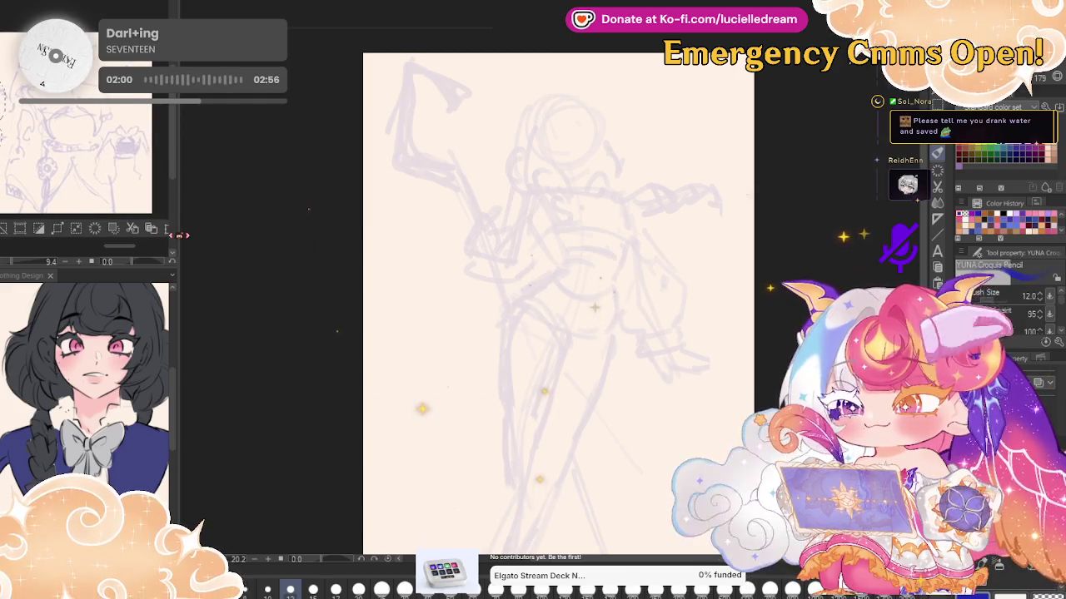
{"action": "left_click_drag", "start_coordinate": [173, 152], "coordinate": [265, 152]}
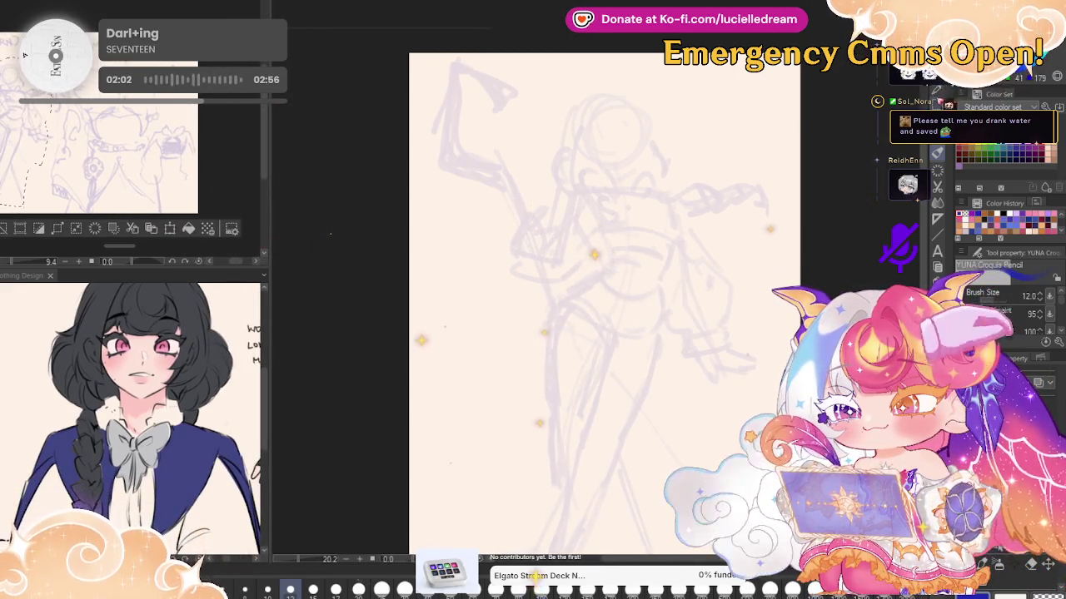
{"action": "key", "text": "m"}
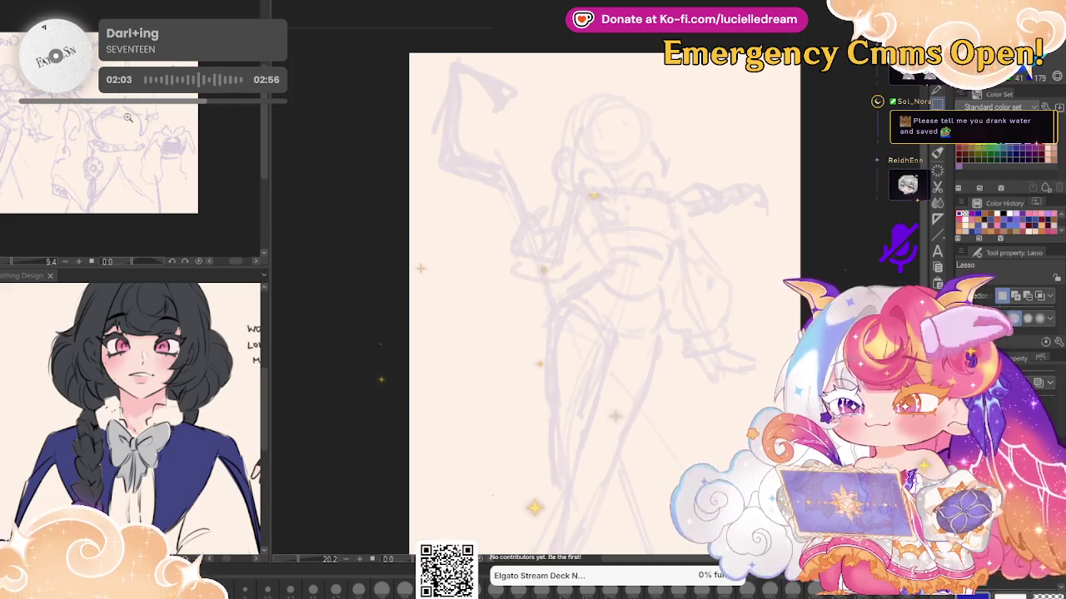
{"action": "scroll", "coordinate": [214, 144], "scroll_direction": "up", "scroll_amount": 2}
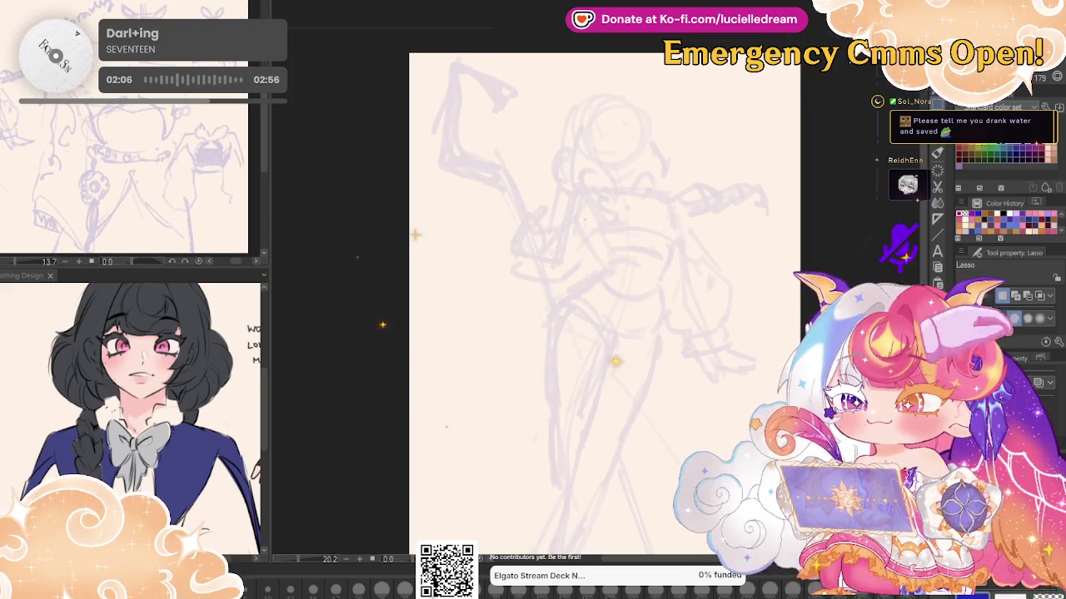
{"action": "key", "text": "p"}
{"action": "scroll", "coordinate": [656, 93], "scroll_direction": "up", "scroll_amount": 3}
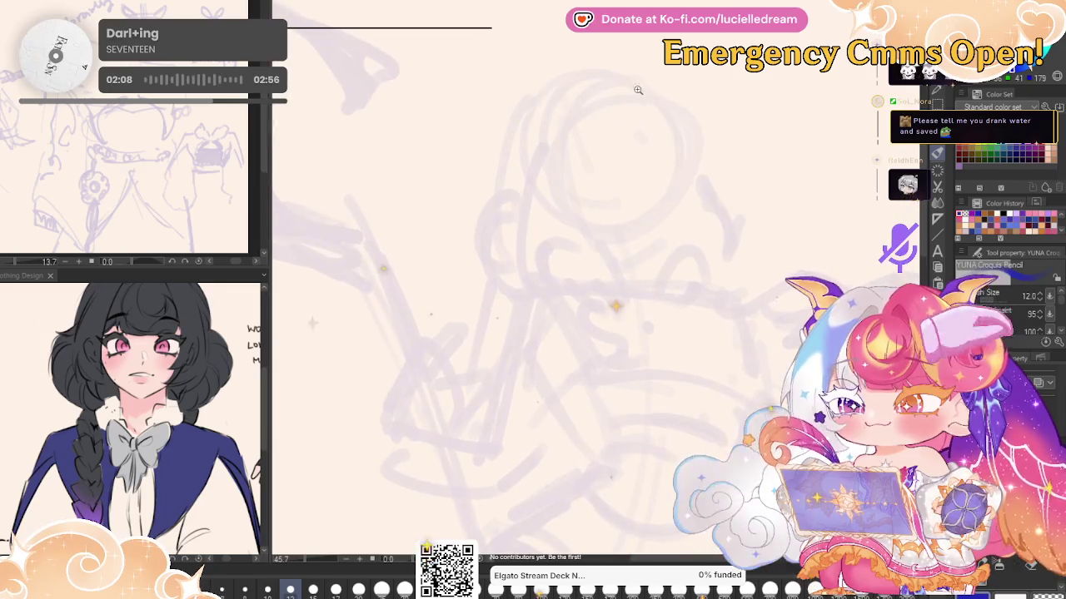
Trace the jawline, chin and eye in dark blue, then rotate the face lines slightly
{"action": "mouse_move", "coordinate": [537, 164]}
{"action": "left_mouse_down"}
{"action": "mouse_move", "coordinate": [546, 210]}
{"action": "mouse_move", "coordinate": [598, 269]}
{"action": "left_mouse_up"}
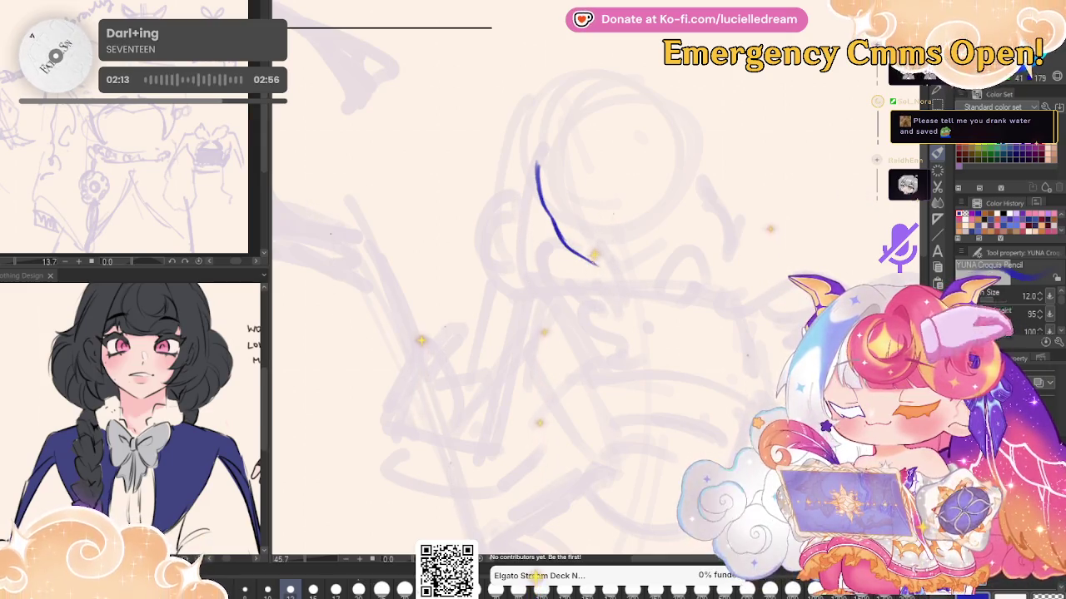
{"action": "left_click_drag", "start_coordinate": [597, 265], "coordinate": [645, 246]}
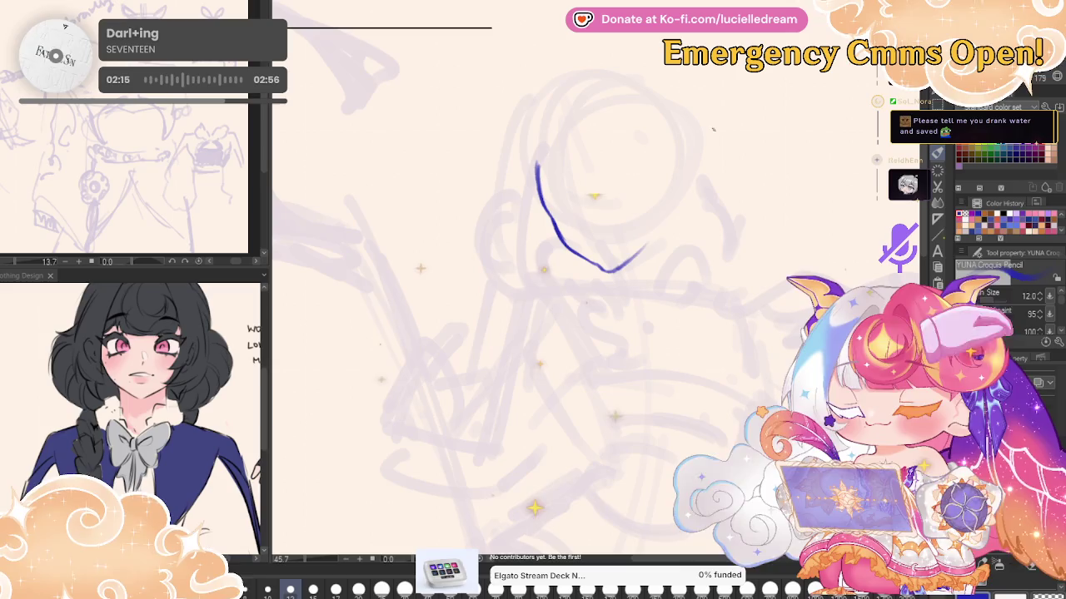
{"action": "key", "text": "ctrl+z"}
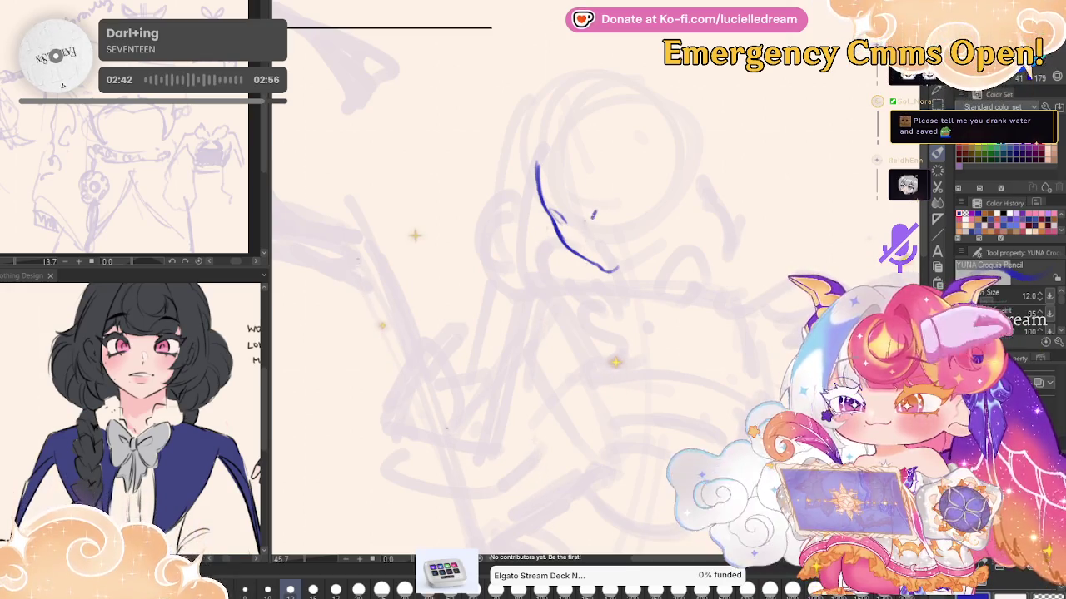
{"action": "left_click_drag", "start_coordinate": [601, 211], "coordinate": [618, 204]}
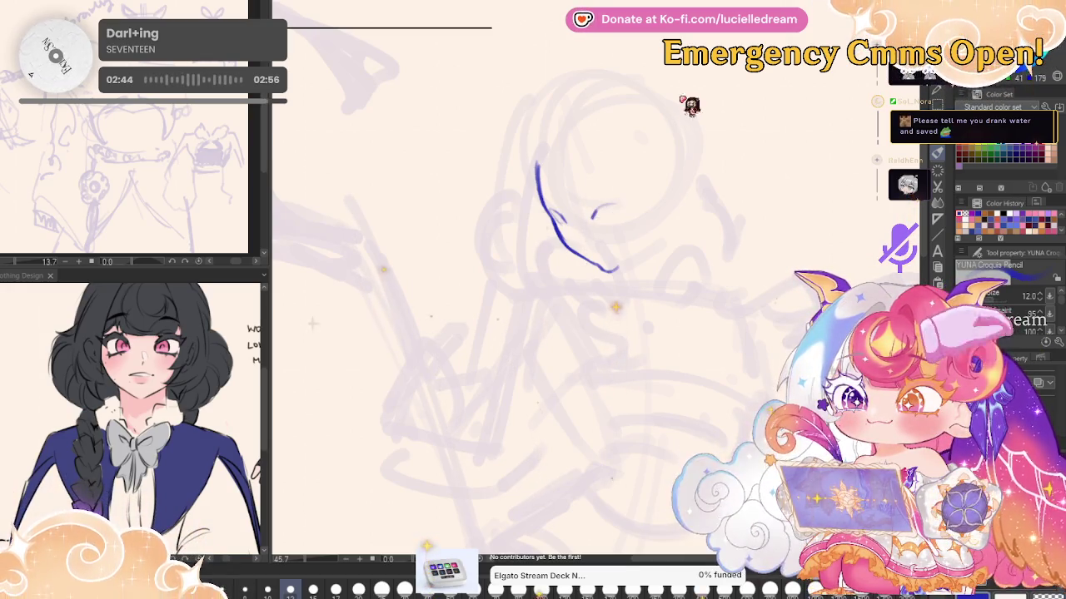
{"action": "key", "text": "ctrl+z"}
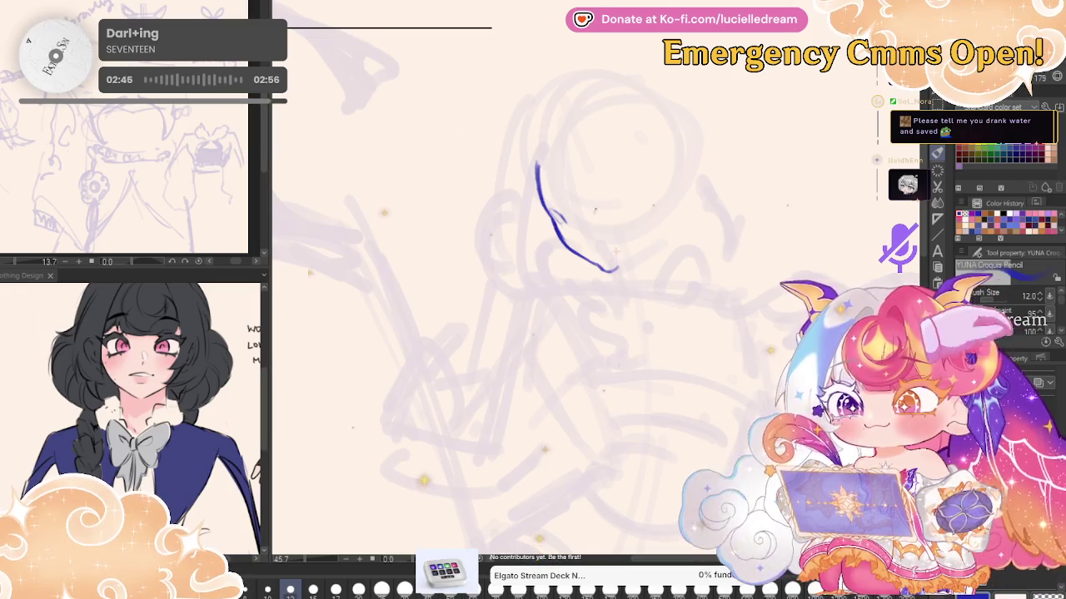
{"action": "left_click_drag", "start_coordinate": [591, 216], "coordinate": [621, 205]}
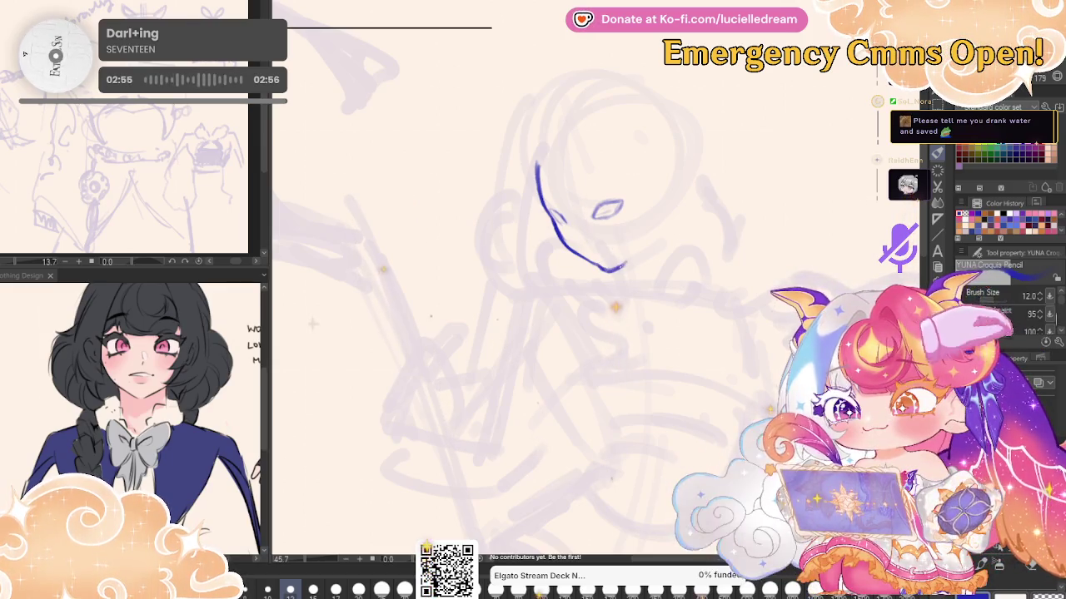
{"action": "left_click_drag", "start_coordinate": [624, 265], "coordinate": [644, 240]}
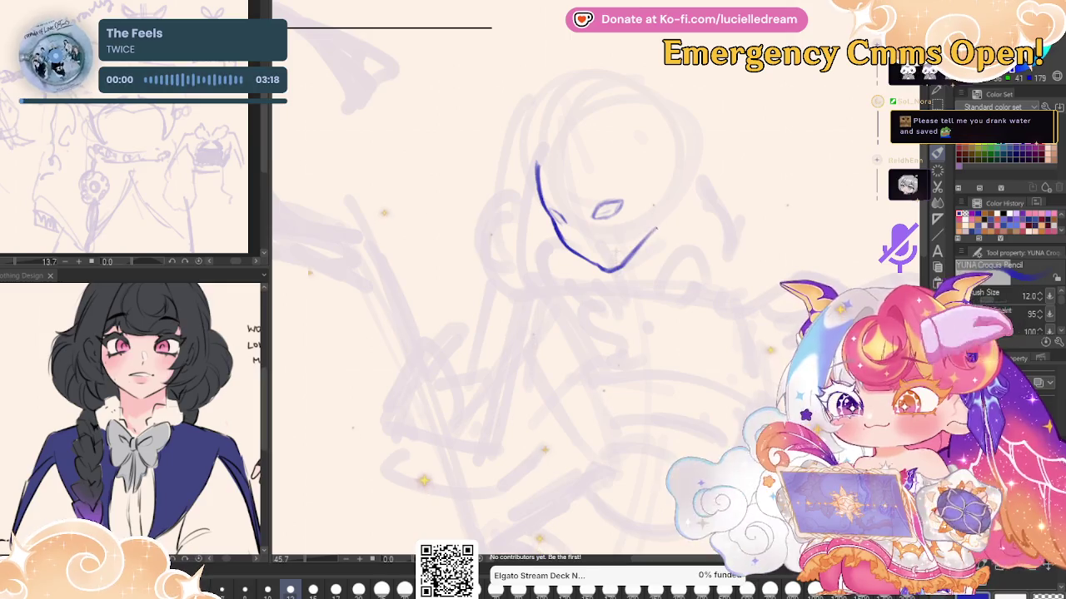
{"action": "key", "text": "ctrl+t"}
{"action": "left_click_drag", "start_coordinate": [721, 188], "coordinate": [718, 208]}
{"action": "left_click", "coordinate": [591, 297]}
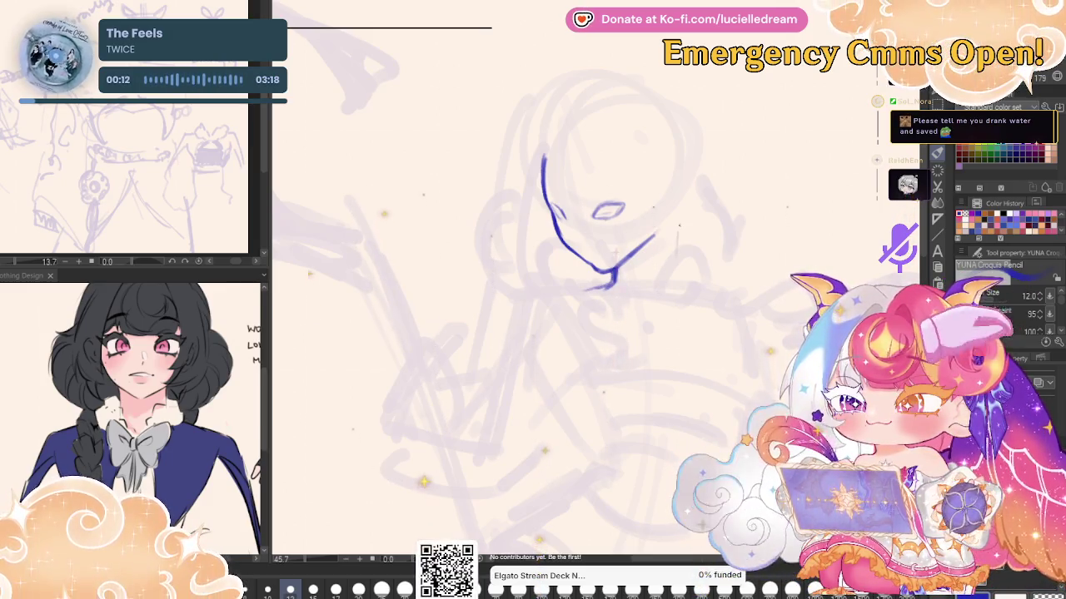
Draw the neck, both shoulder lines, the long arm line and body lines toward the waist
{"action": "left_click_drag", "start_coordinate": [679, 225], "coordinate": [686, 285]}
{"action": "left_click_drag", "start_coordinate": [532, 293], "coordinate": [637, 314]}
{"action": "left_click_drag", "start_coordinate": [678, 308], "coordinate": [727, 292]}
{"action": "left_click_drag", "start_coordinate": [573, 362], "coordinate": [527, 453]}
{"action": "left_click_drag", "start_coordinate": [500, 392], "coordinate": [498, 449]}
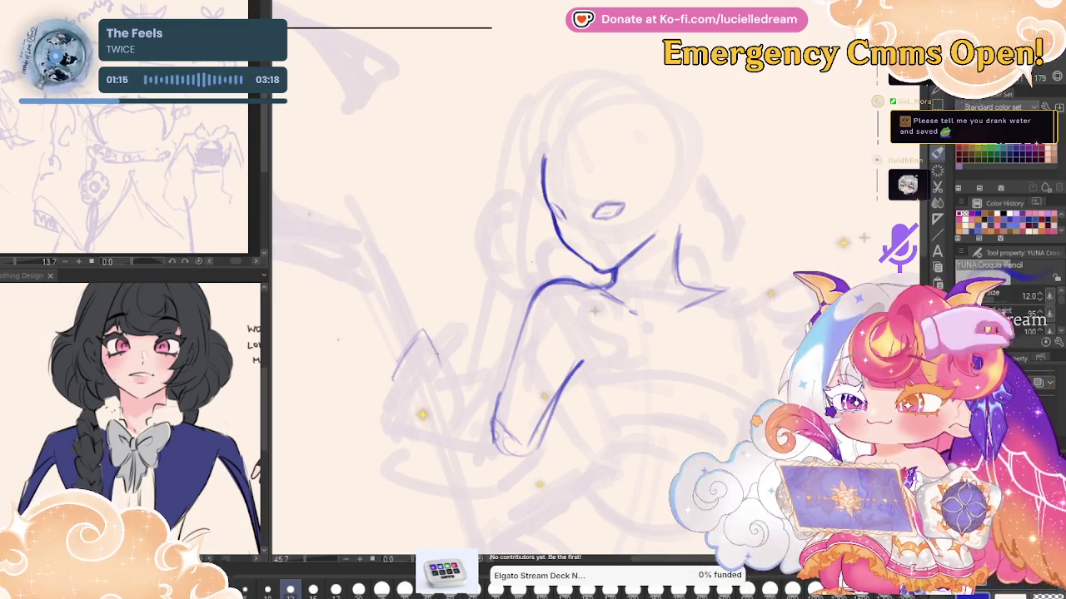
Outline the hand at the left, redoing the first rough stroke
{"action": "left_click_drag", "start_coordinate": [421, 337], "coordinate": [385, 398]}
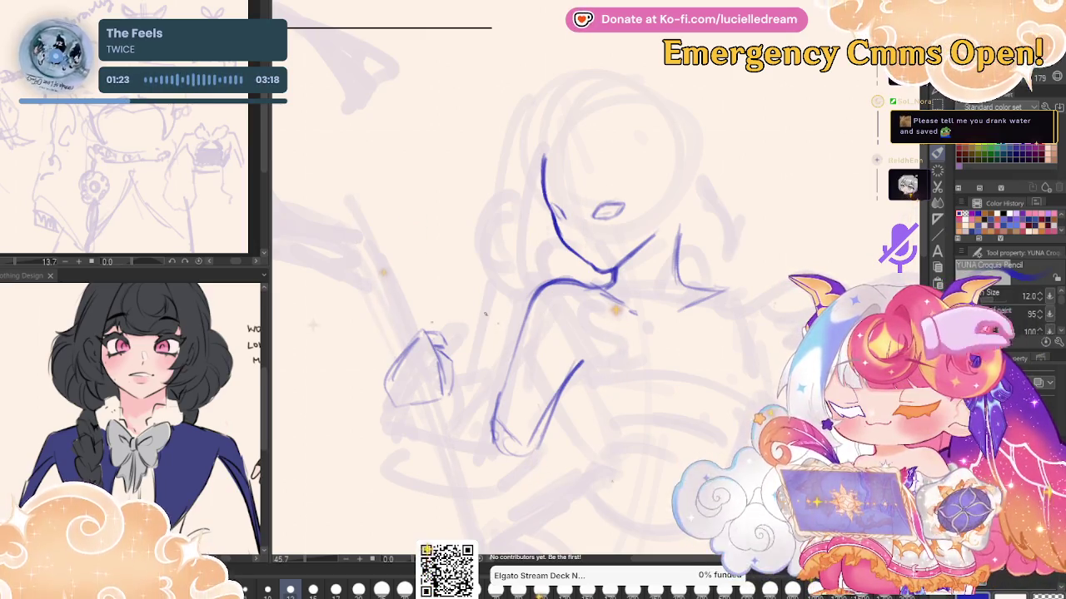
{"action": "key", "text": "ctrl+z"}
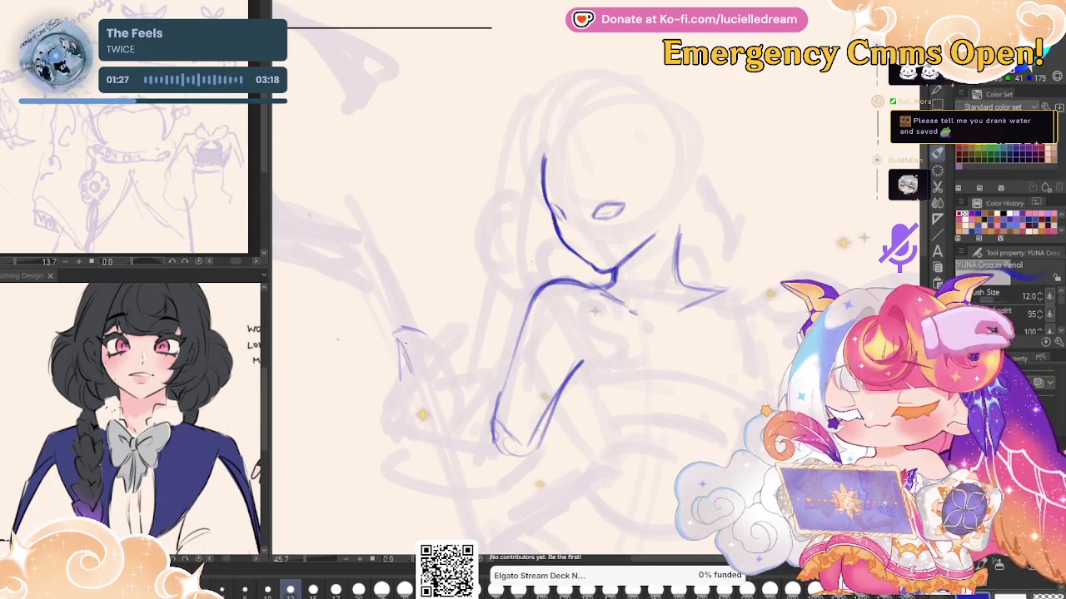
{"action": "left_click_drag", "start_coordinate": [401, 331], "coordinate": [437, 392]}
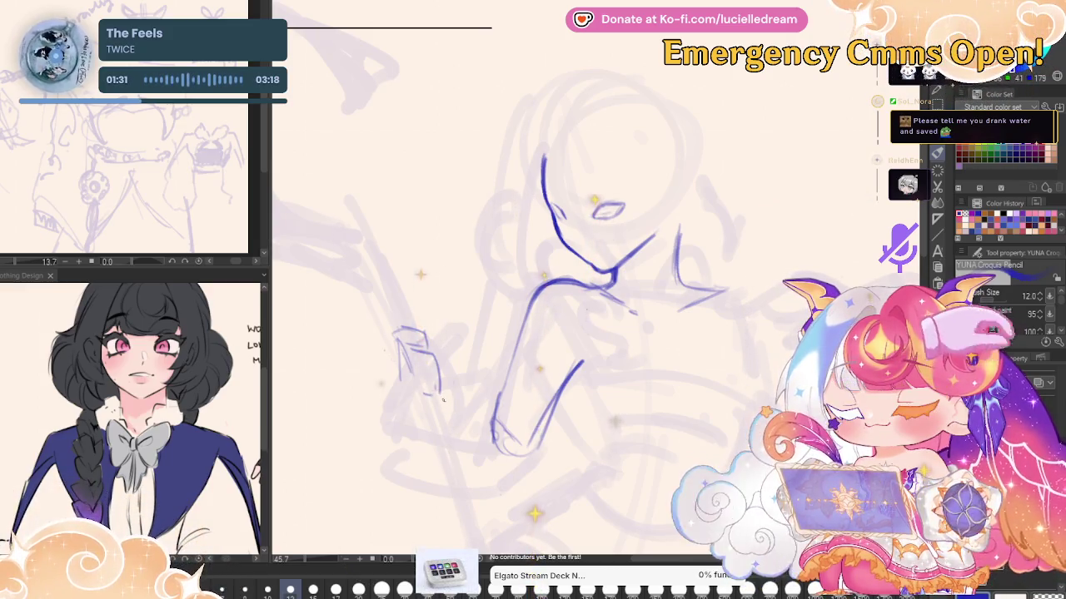
{"action": "left_click_drag", "start_coordinate": [396, 334], "coordinate": [415, 414]}
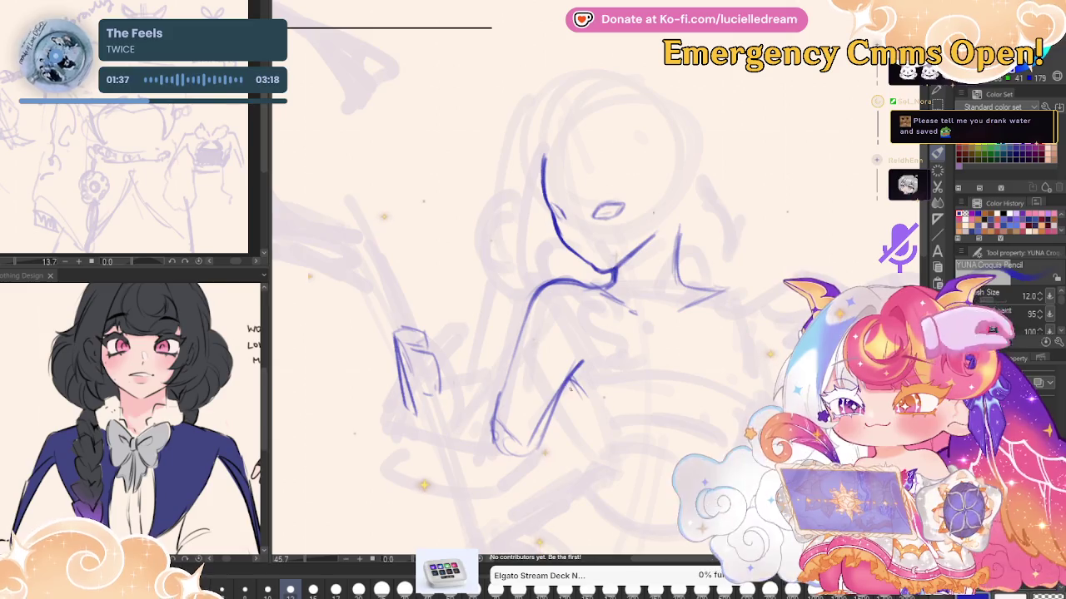
Extend the arm line and draw the horizontal waistline and the figure's right side
{"action": "left_click_drag", "start_coordinate": [578, 402], "coordinate": [610, 443]}
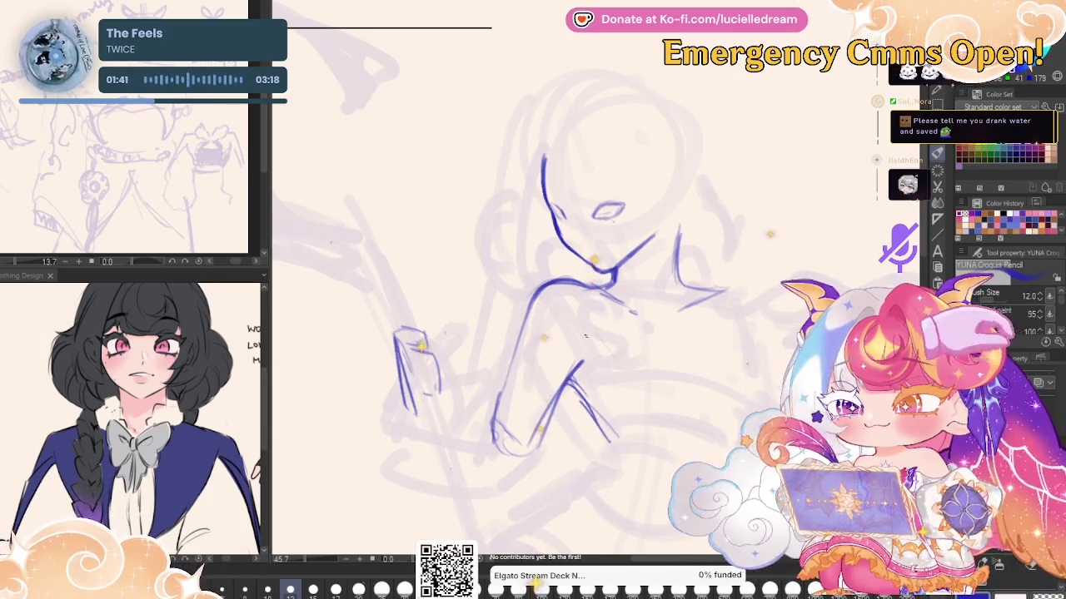
{"action": "left_click_drag", "start_coordinate": [587, 310], "coordinate": [617, 439]}
{"action": "left_click_drag", "start_coordinate": [620, 400], "coordinate": [736, 391]}
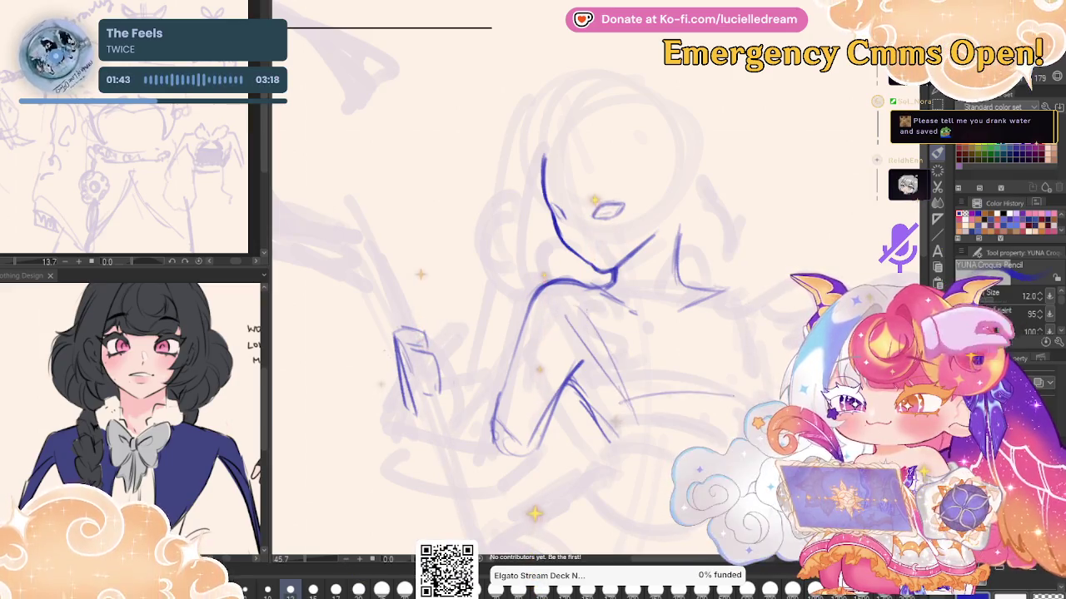
{"action": "left_click_drag", "start_coordinate": [721, 301], "coordinate": [749, 381]}
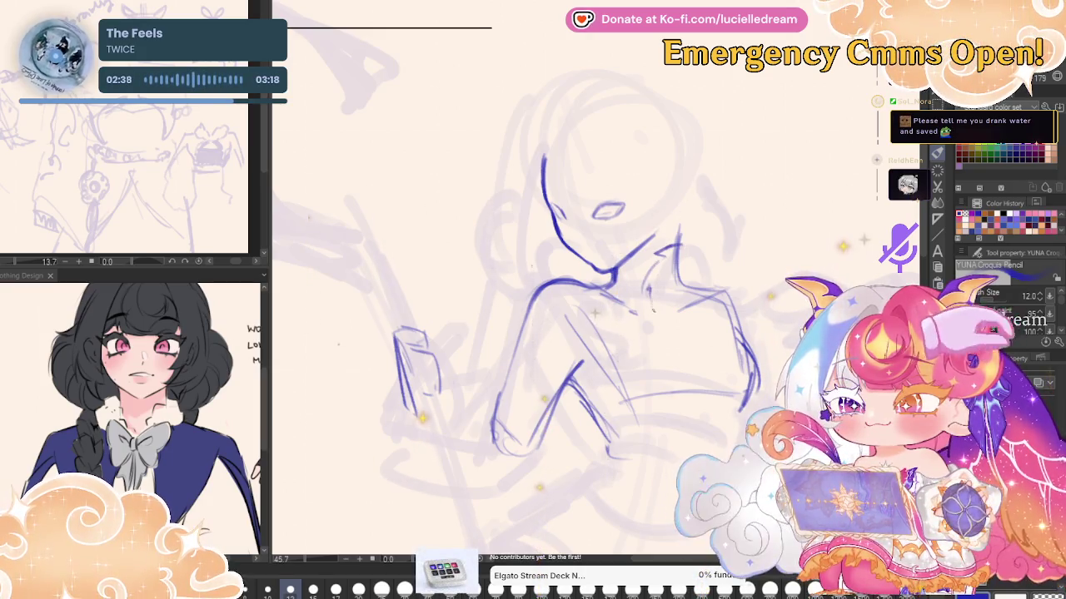
Redraw the chest line below the right shoulder and outline a boxy puffed sleeve
{"action": "left_click_drag", "start_coordinate": [671, 248], "coordinate": [658, 319]}
{"action": "left_click_drag", "start_coordinate": [681, 228], "coordinate": [700, 239]}
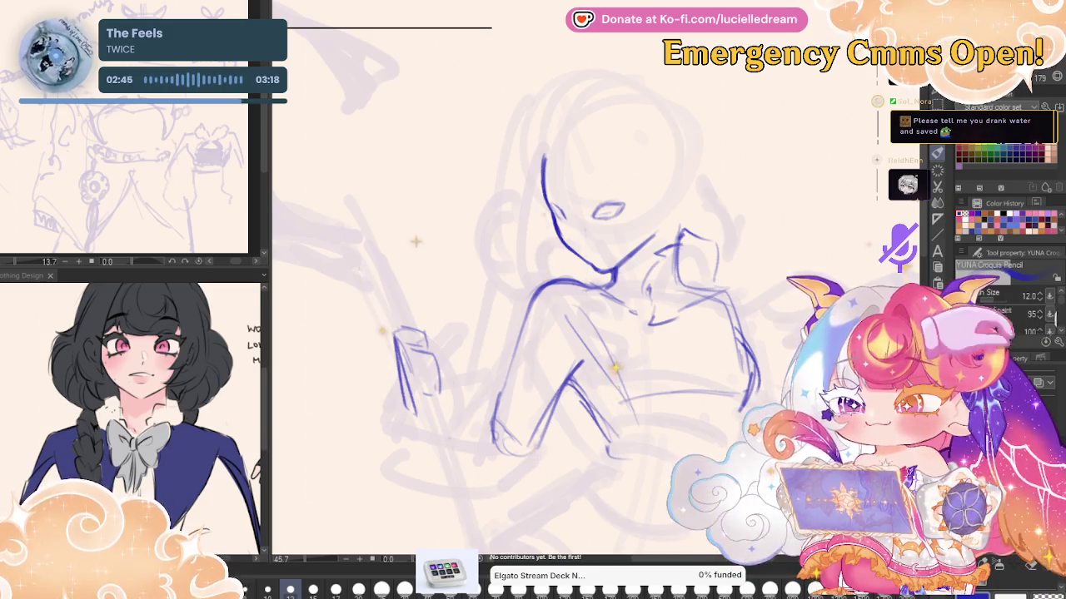
{"action": "key", "text": "ctrl+z"}
{"action": "key", "text": "ctrl+z"}
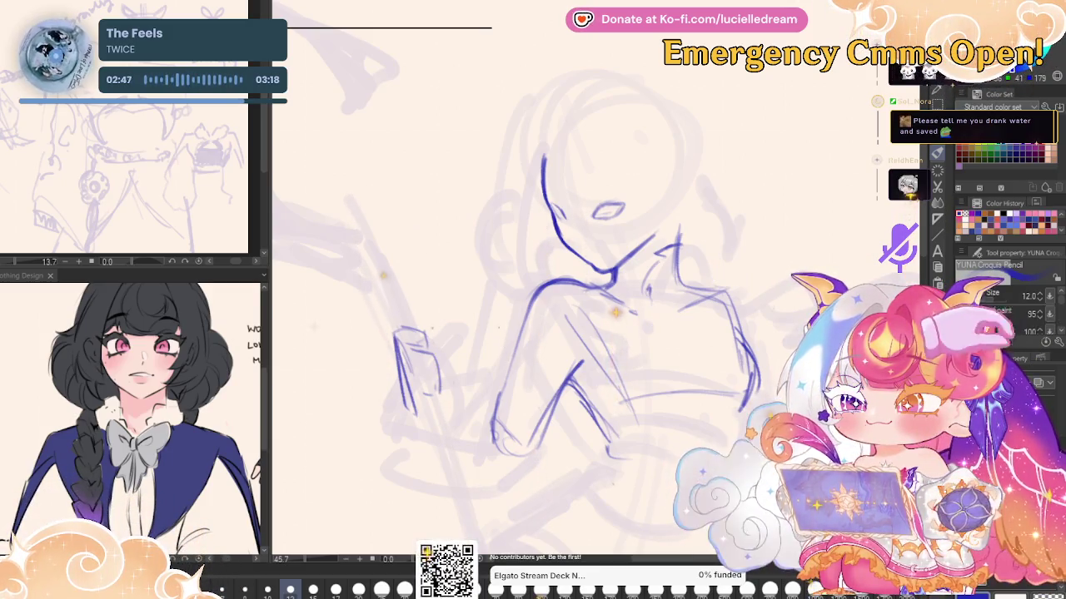
{"action": "key", "text": "ctrl+z"}
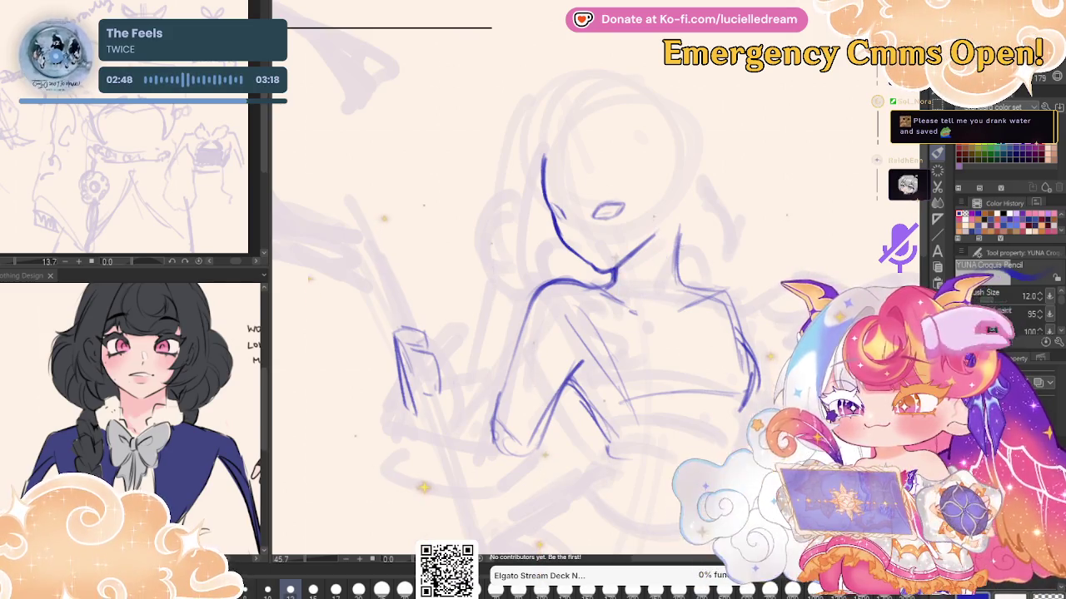
{"action": "mouse_move", "coordinate": [666, 248]}
{"action": "left_mouse_down"}
{"action": "mouse_move", "coordinate": [678, 241]}
{"action": "mouse_move", "coordinate": [656, 326]}
{"action": "left_mouse_up"}
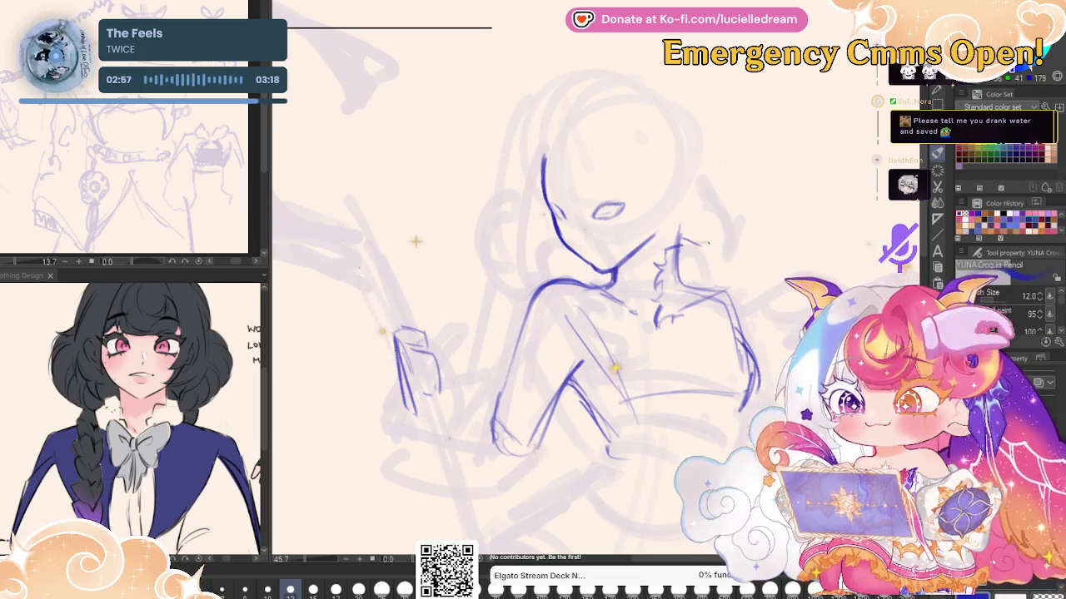
{"action": "left_click_drag", "start_coordinate": [676, 243], "coordinate": [722, 276]}
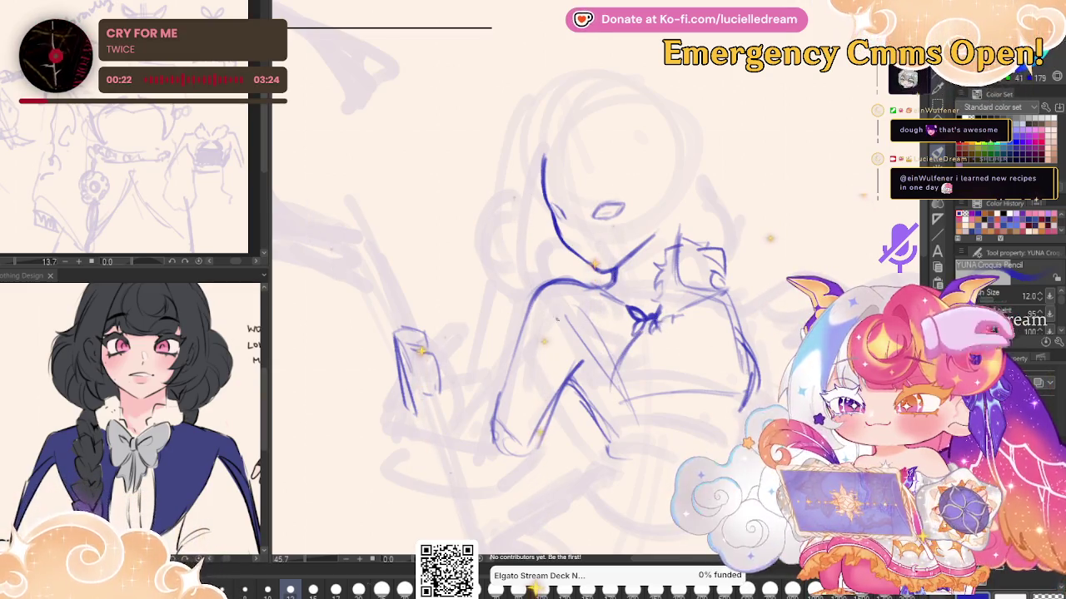
Draw the shoulder-to-arm line, torso lines, and chest strokes around the collar bow
{"action": "left_click_drag", "start_coordinate": [549, 316], "coordinate": [489, 396]}
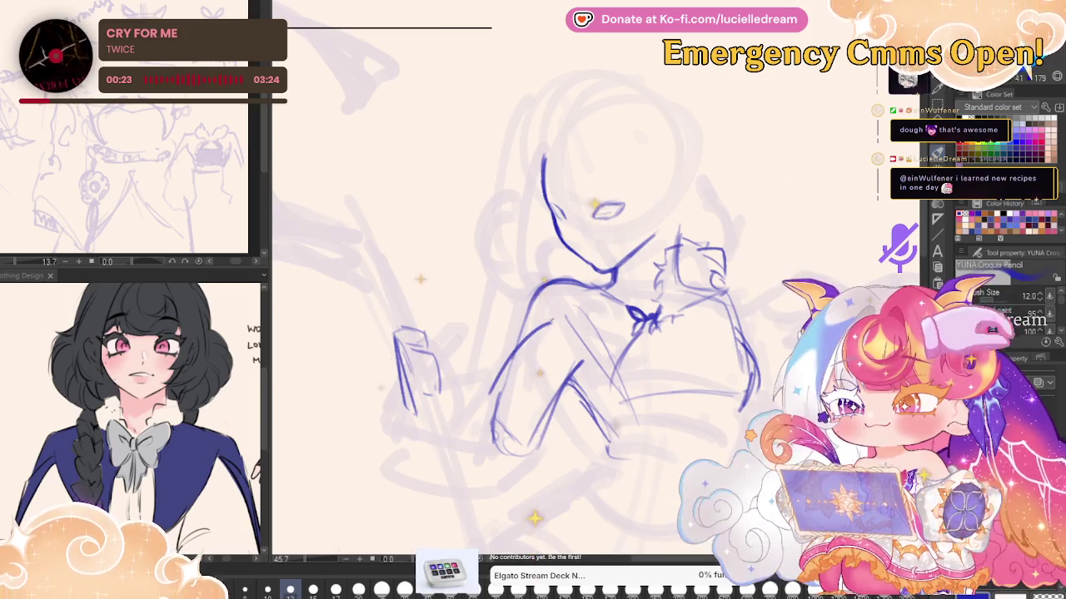
{"action": "left_click_drag", "start_coordinate": [552, 318], "coordinate": [606, 406]}
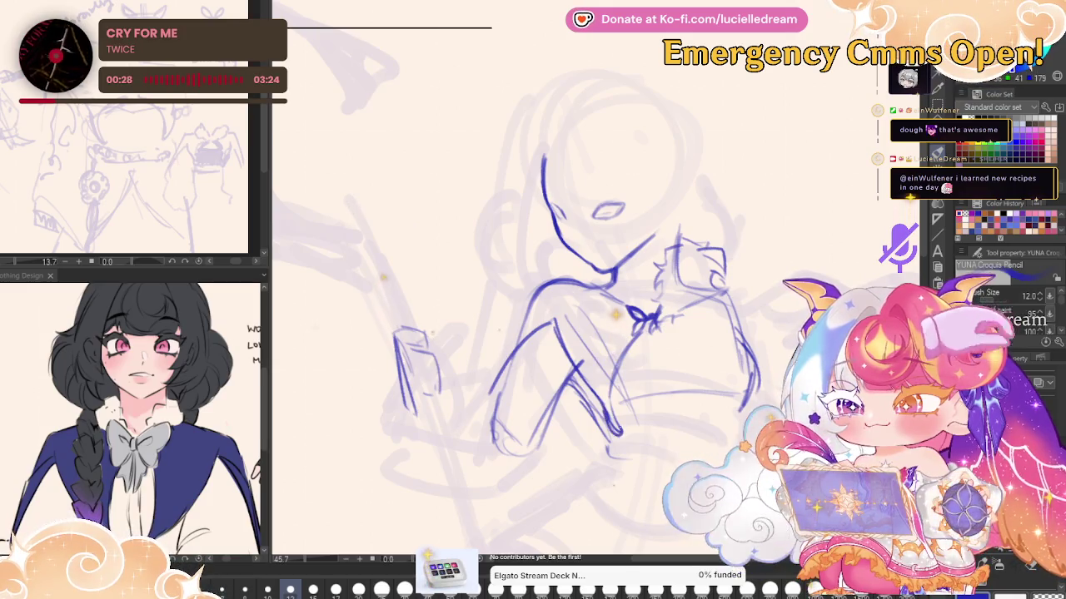
{"action": "left_click_drag", "start_coordinate": [681, 319], "coordinate": [749, 356]}
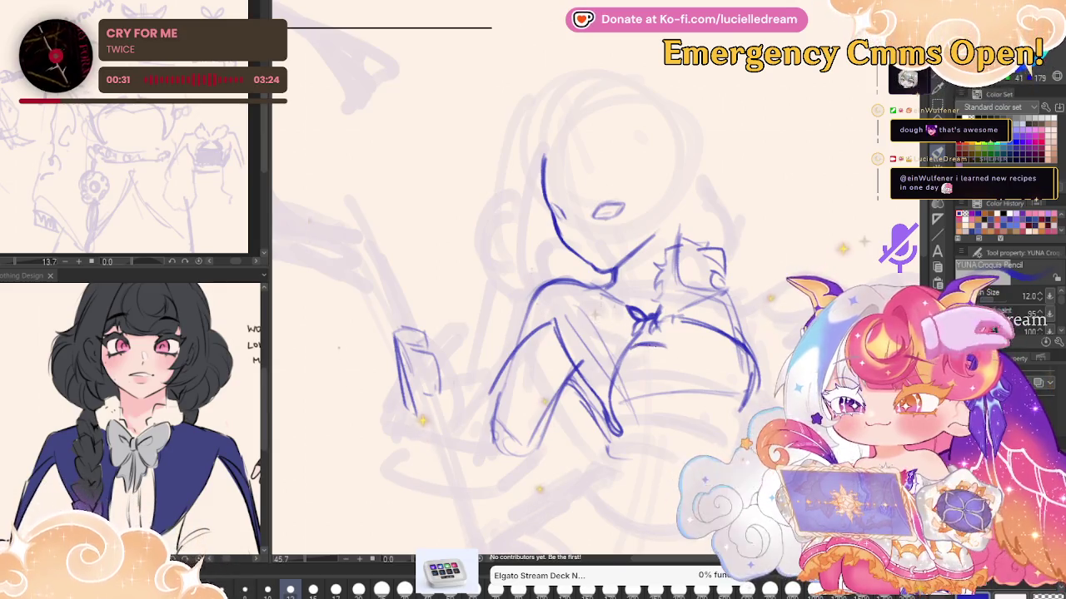
{"action": "left_click_drag", "start_coordinate": [640, 348], "coordinate": [695, 327]}
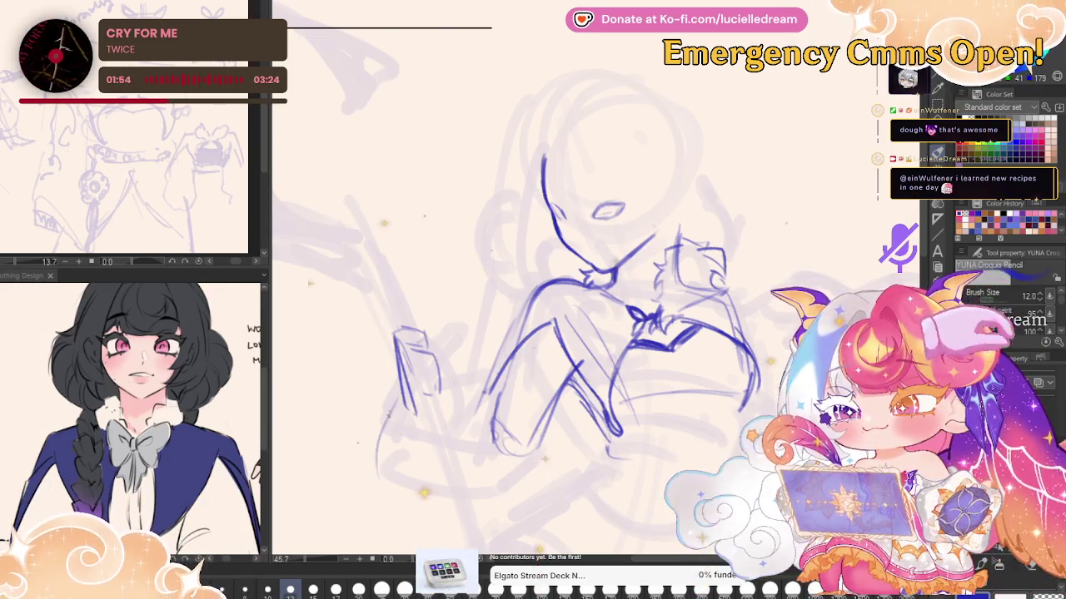
Sketch the left arm and forearm strokes plus long lines sweeping down toward the skirt
{"action": "left_click_drag", "start_coordinate": [381, 451], "coordinate": [367, 525]}
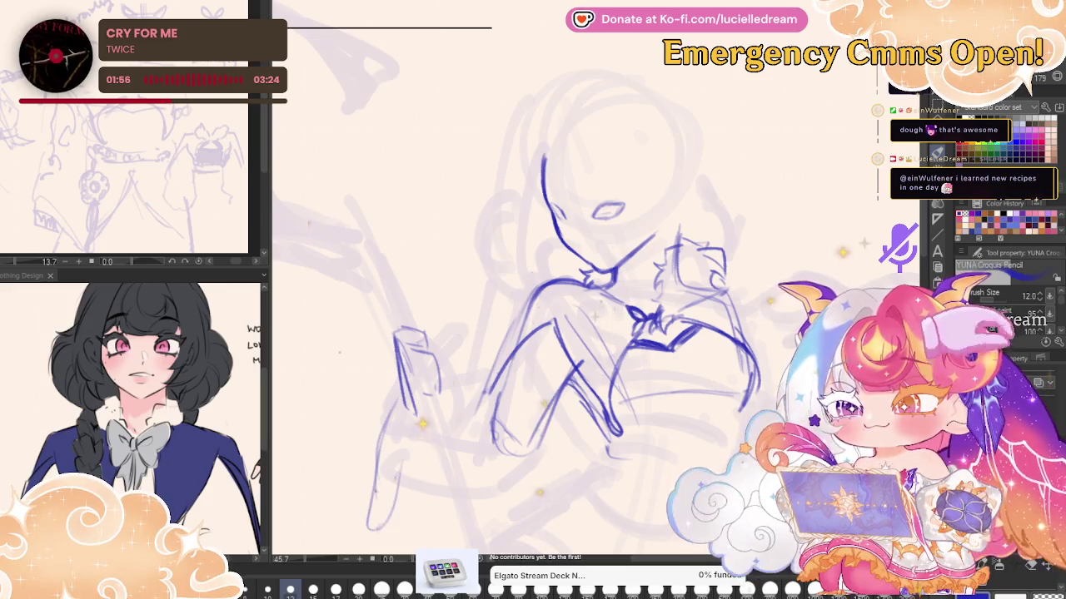
{"action": "left_click_drag", "start_coordinate": [408, 393], "coordinate": [385, 545]}
{"action": "left_click_drag", "start_coordinate": [443, 488], "coordinate": [378, 554]}
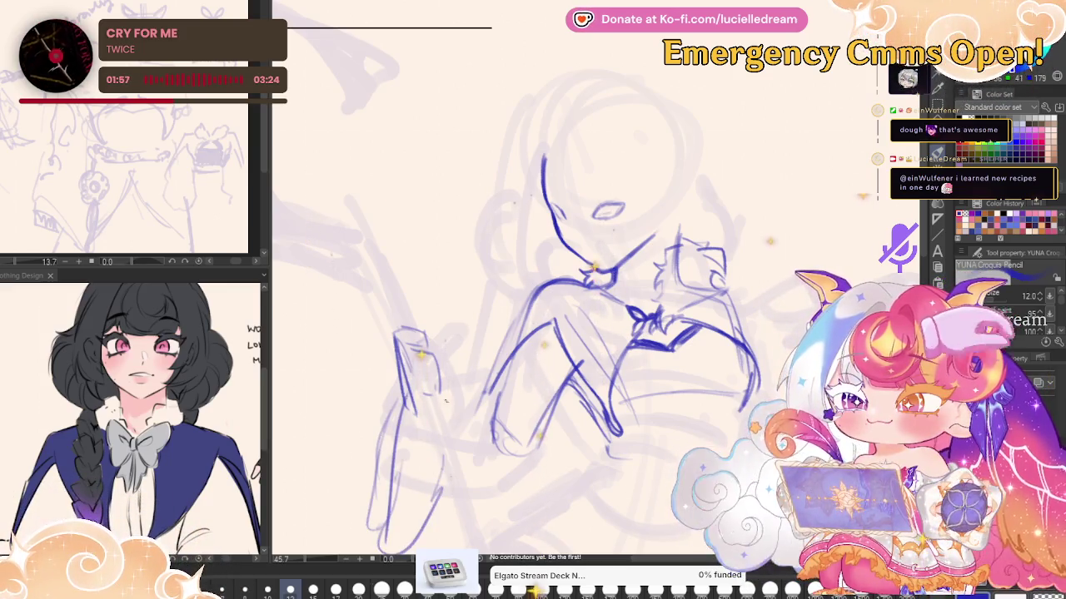
{"action": "left_click_drag", "start_coordinate": [433, 350], "coordinate": [497, 426]}
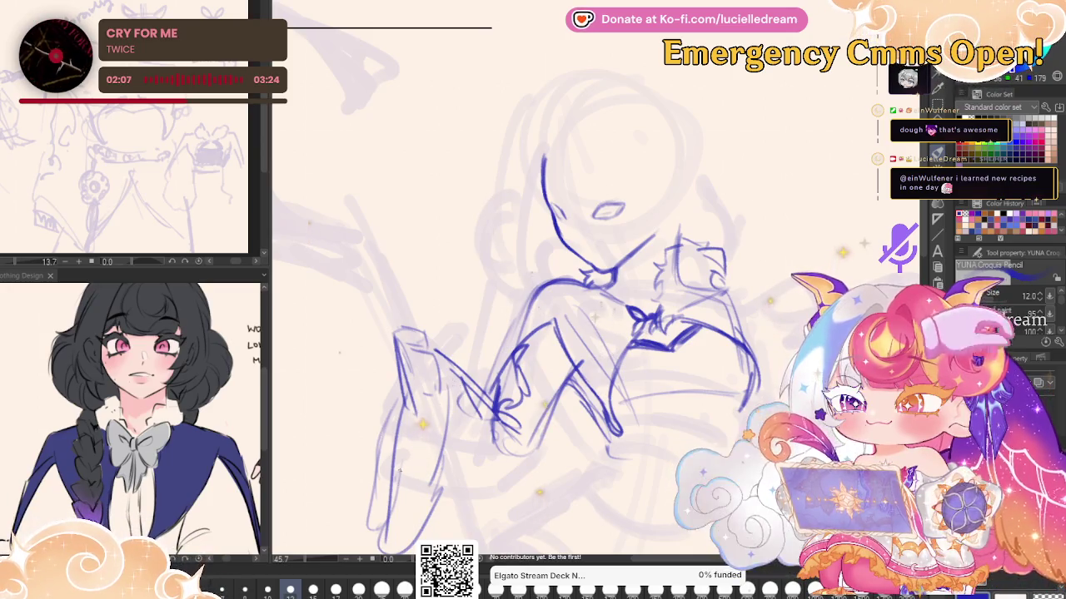
{"action": "left_click_drag", "start_coordinate": [442, 418], "coordinate": [404, 497]}
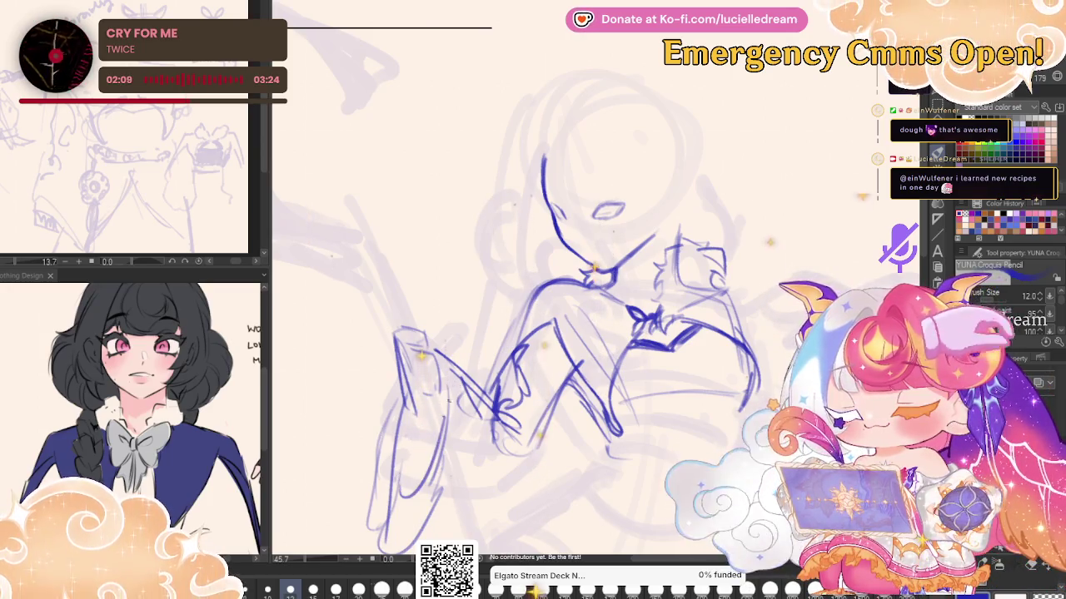
{"action": "left_click_drag", "start_coordinate": [457, 381], "coordinate": [426, 530]}
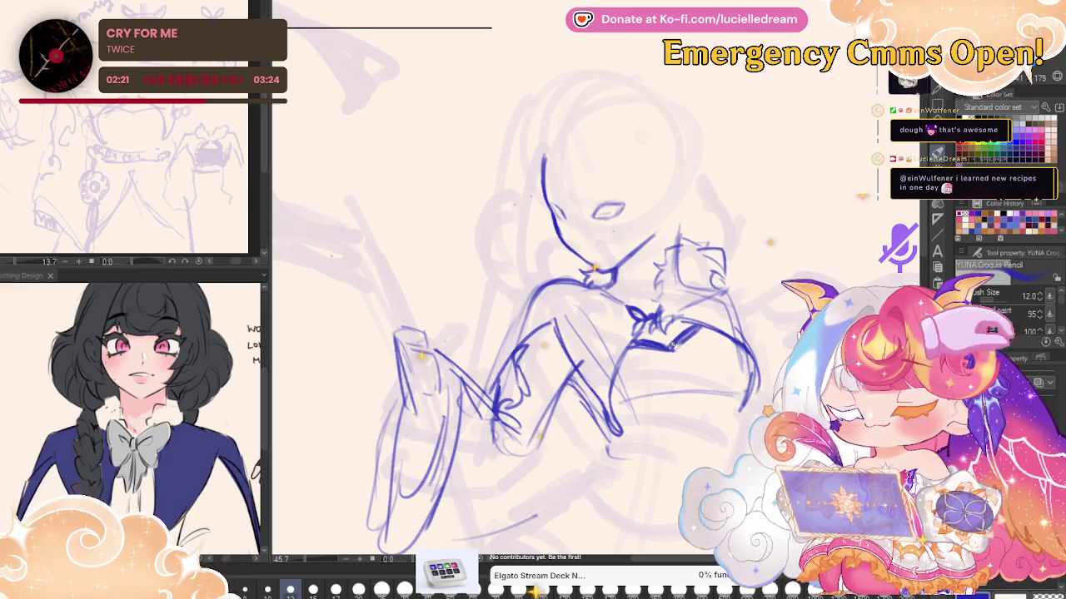
{"action": "left_click_drag", "start_coordinate": [449, 537], "coordinate": [558, 441]}
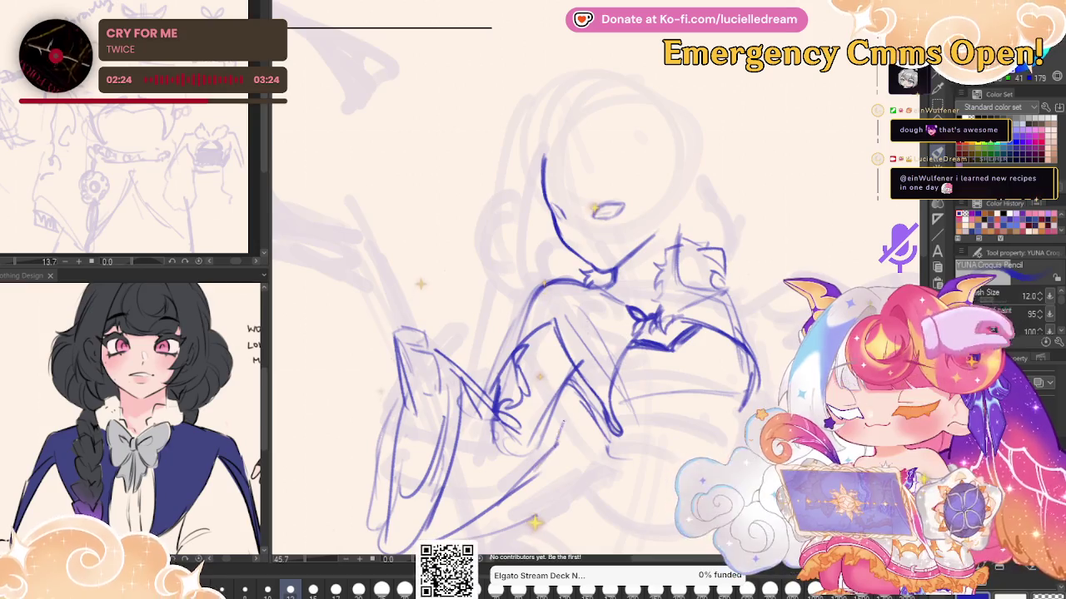
{"action": "left_click_drag", "start_coordinate": [574, 383], "coordinate": [516, 481]}
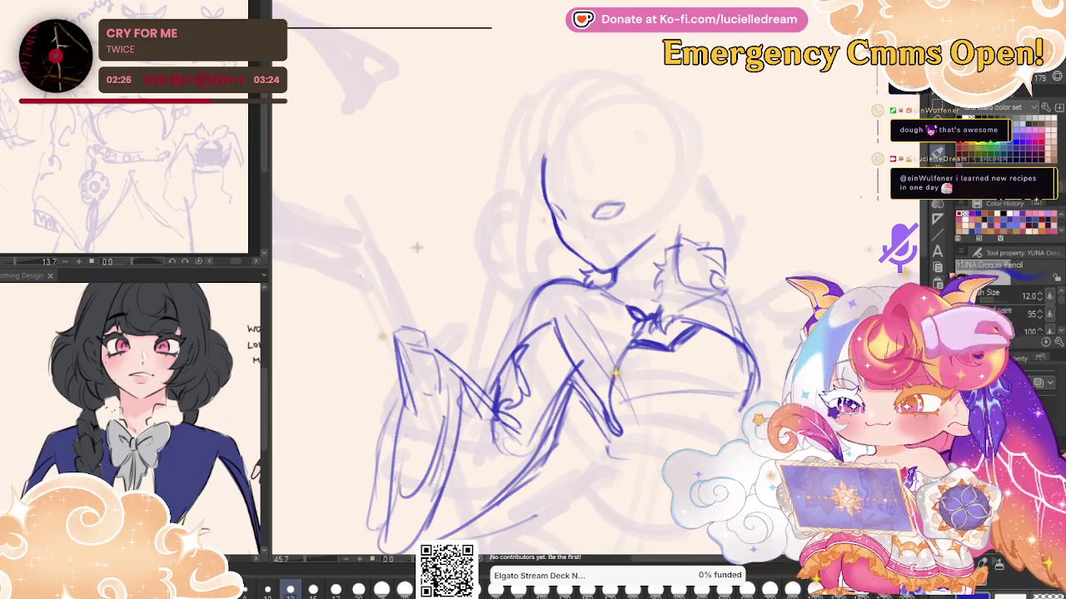
{"action": "left_click_drag", "start_coordinate": [616, 374], "coordinate": [616, 267]}
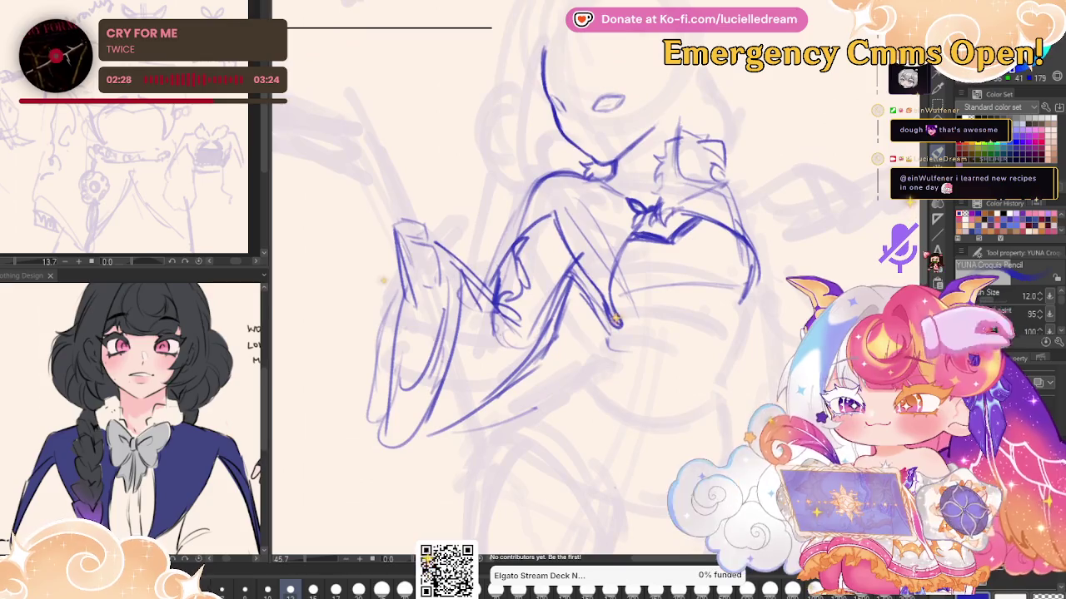
Draw the lower body curve and a scalloped waistband edge beneath the chest
{"action": "left_click_drag", "start_coordinate": [616, 320], "coordinate": [616, 375]}
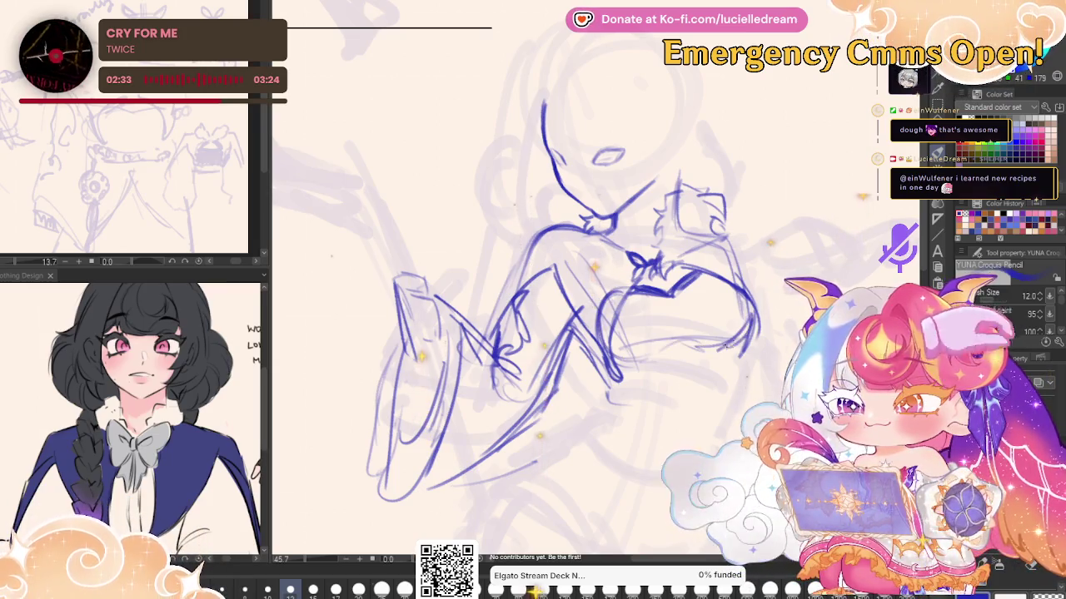
{"action": "left_click_drag", "start_coordinate": [738, 356], "coordinate": [727, 382]}
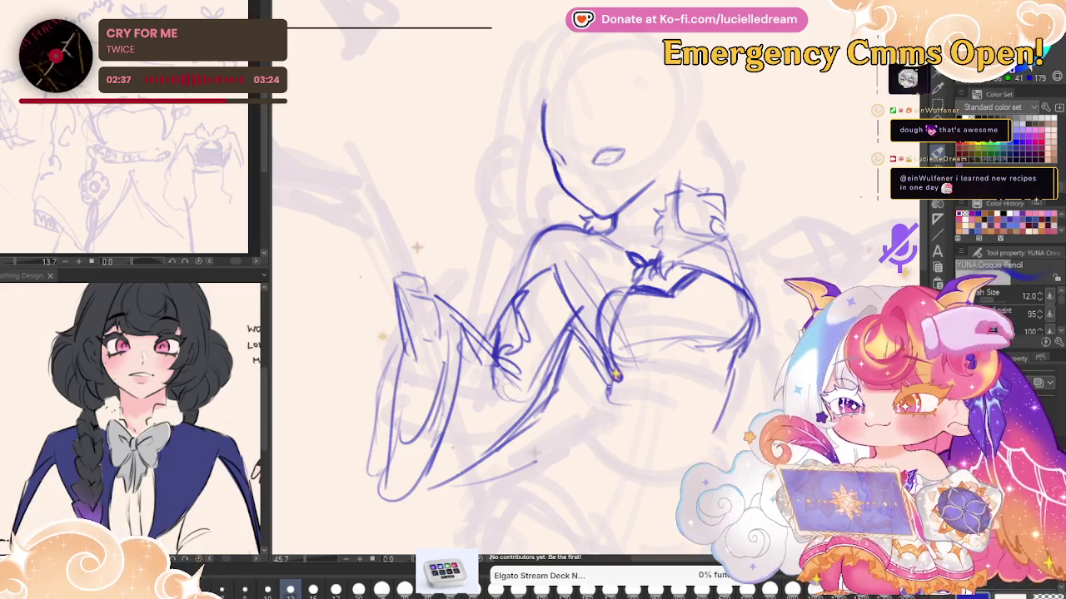
{"action": "left_click_drag", "start_coordinate": [611, 366], "coordinate": [714, 417]}
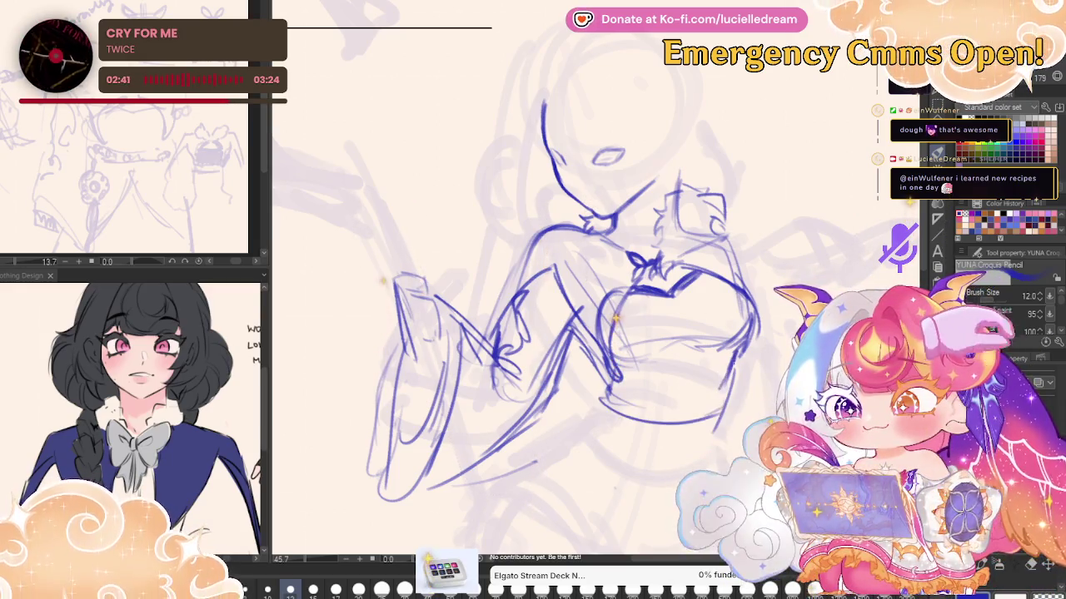
{"action": "left_click_drag", "start_coordinate": [596, 395], "coordinate": [724, 416]}
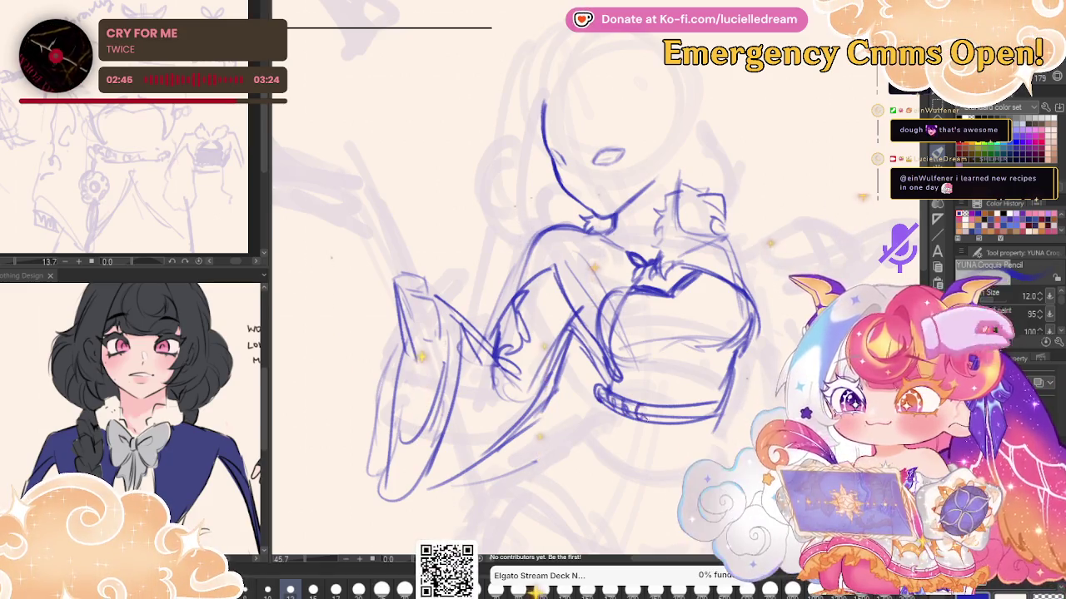
{"action": "left_click_drag", "start_coordinate": [612, 408], "coordinate": [709, 409]}
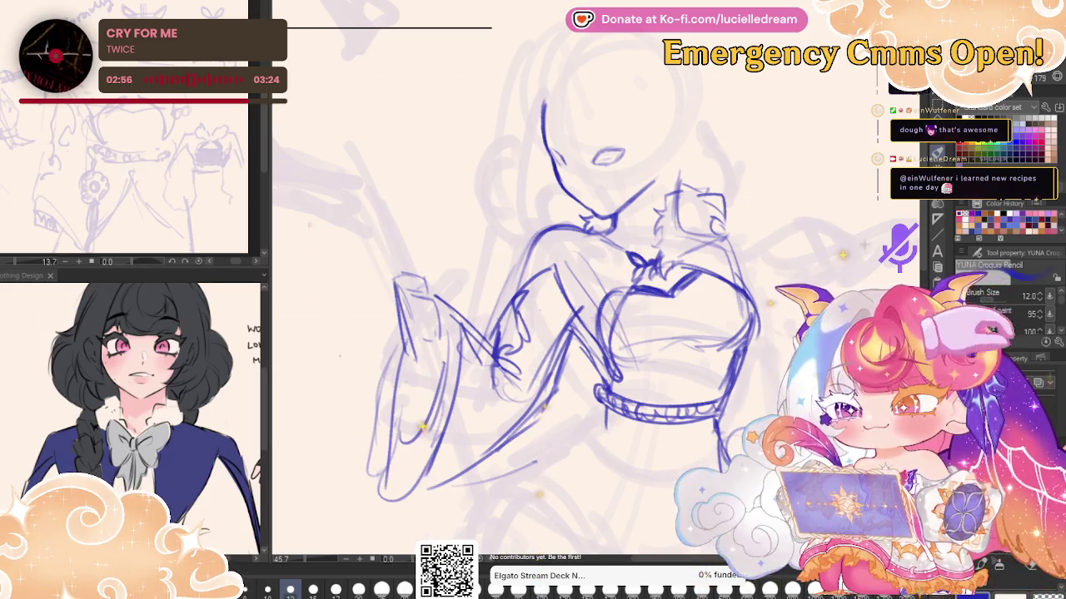
{"action": "scroll", "coordinate": [541, 291], "scroll_direction": "down", "scroll_amount": 4}
{"action": "scroll", "coordinate": [541, 291], "scroll_direction": "down", "scroll_amount": 1}
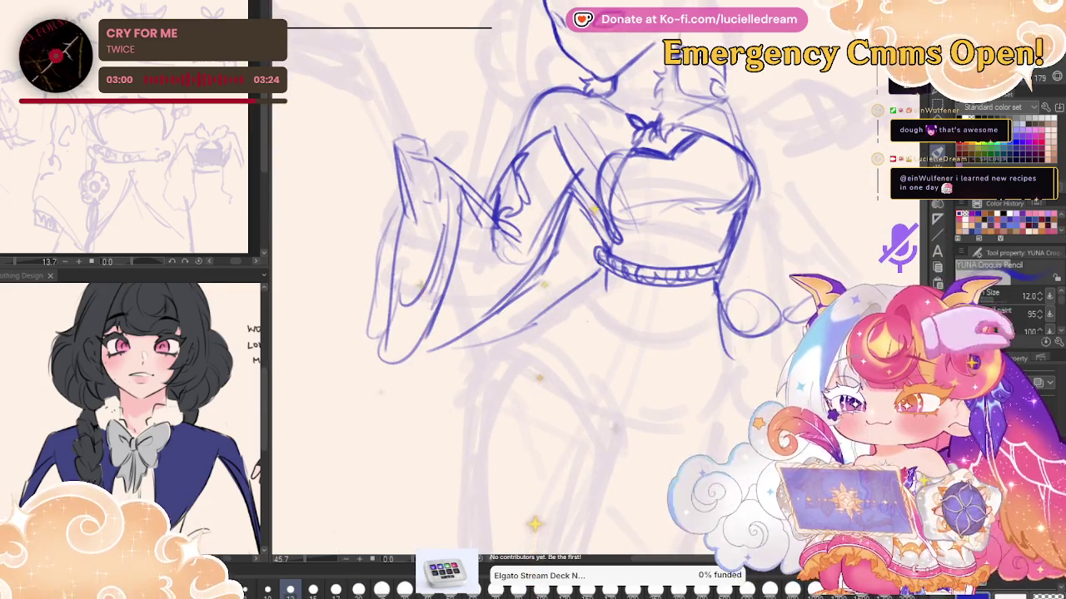
Slightly enlarge and shift the blue line drawing, then bring the figure's lower half into view
{"action": "scroll", "coordinate": [626, 250], "scroll_direction": "down", "scroll_amount": 2}
{"action": "scroll", "coordinate": [626, 250], "scroll_direction": "down", "scroll_amount": 1}
{"action": "key", "text": "ctrl+t"}
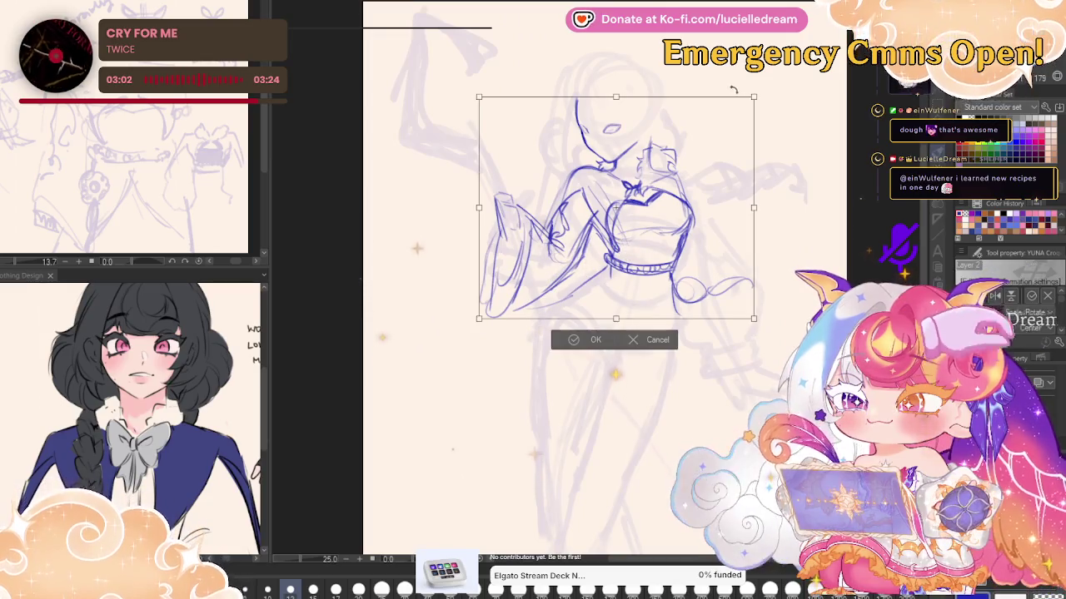
{"action": "left_click_drag", "start_coordinate": [756, 167], "coordinate": [745, 175]}
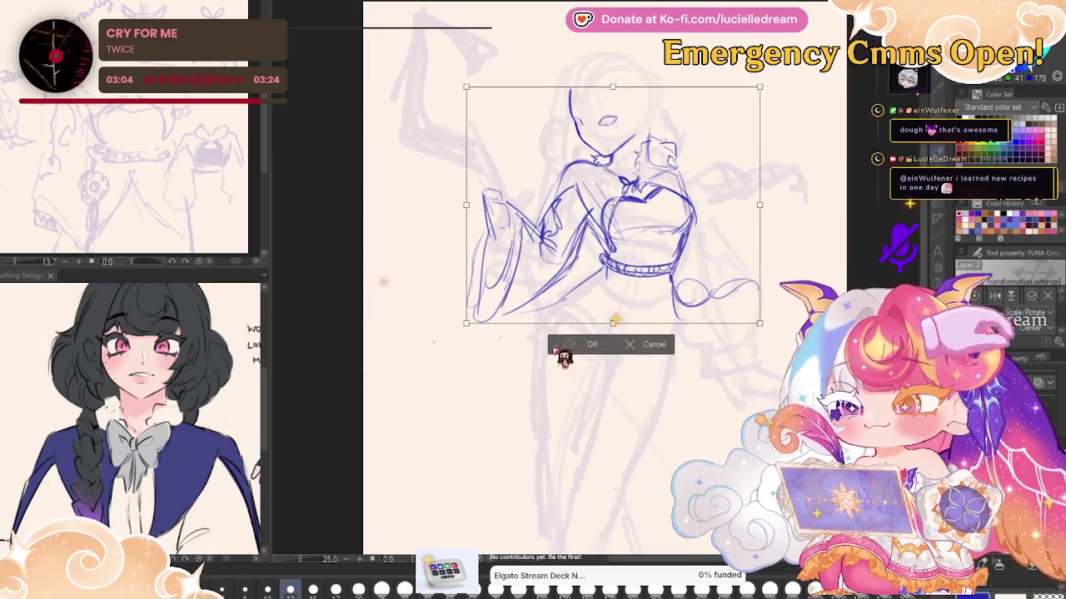
{"action": "left_click", "coordinate": [580, 345]}
{"action": "left_click_drag", "start_coordinate": [646, 228], "coordinate": [693, 187]}
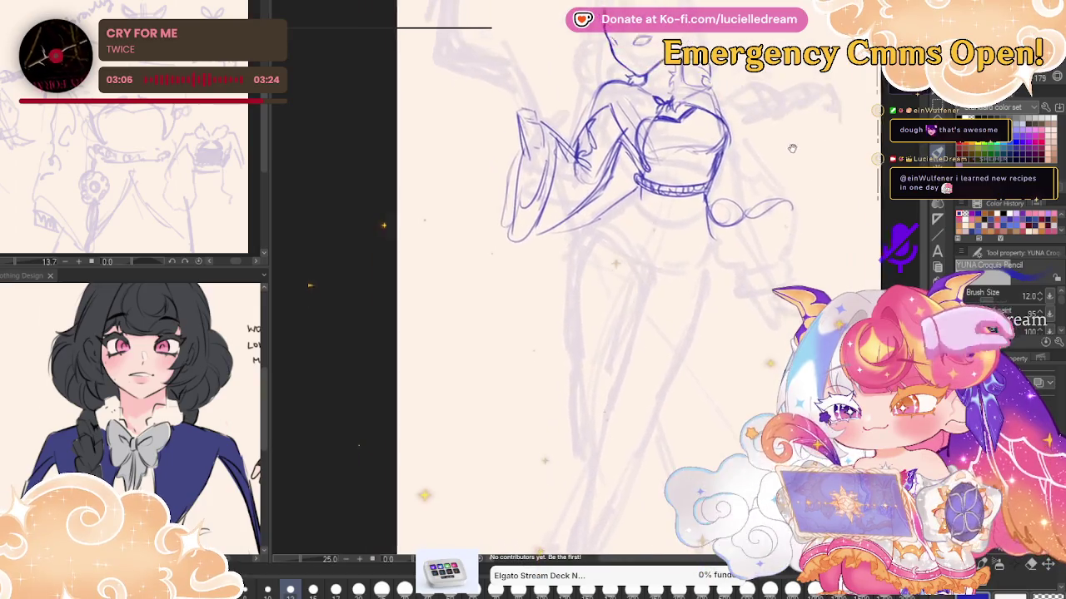
{"action": "scroll", "coordinate": [694, 187], "scroll_direction": "up", "scroll_amount": 3}
{"action": "scroll", "coordinate": [633, 249], "scroll_direction": "down", "scroll_amount": 2}
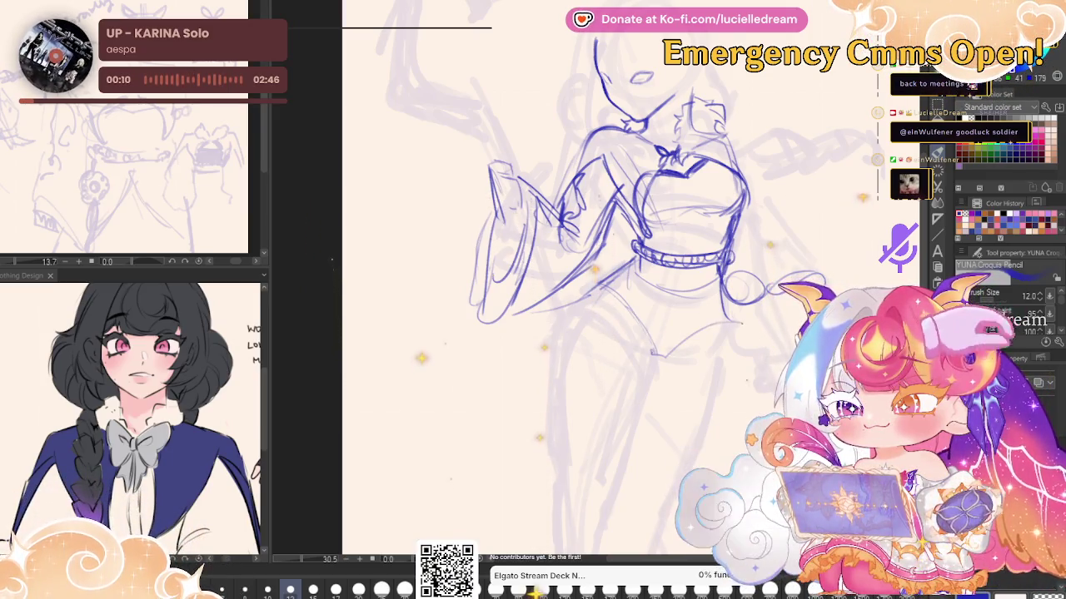
Pencil the leg outlines running from the hips down to the lower leg
{"action": "left_click_drag", "start_coordinate": [581, 310], "coordinate": [572, 433]}
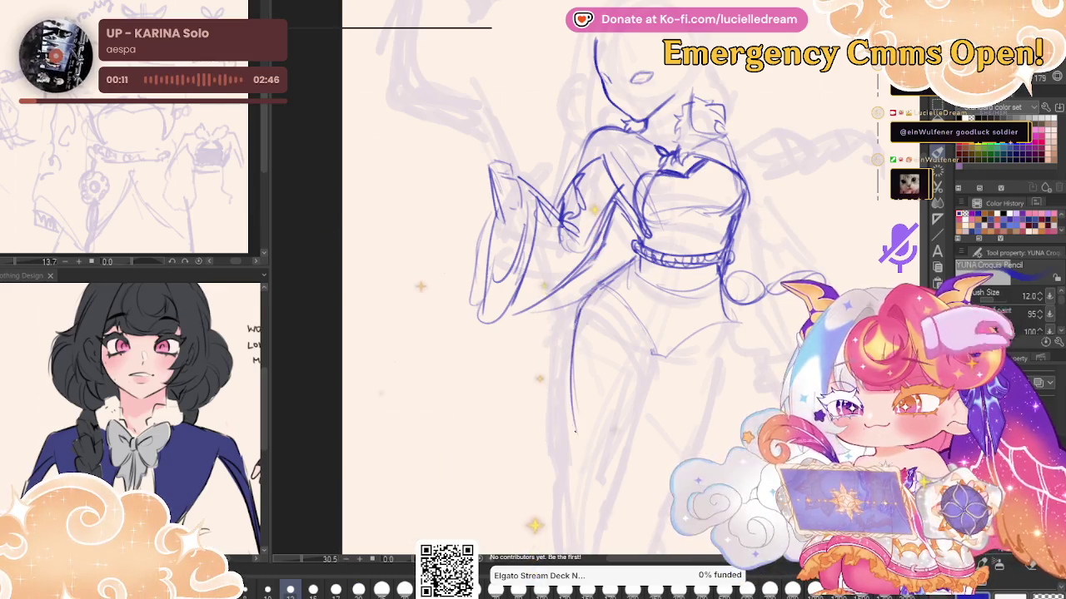
{"action": "left_click_drag", "start_coordinate": [593, 283], "coordinate": [571, 405]}
{"action": "left_click_drag", "start_coordinate": [573, 366], "coordinate": [583, 451]}
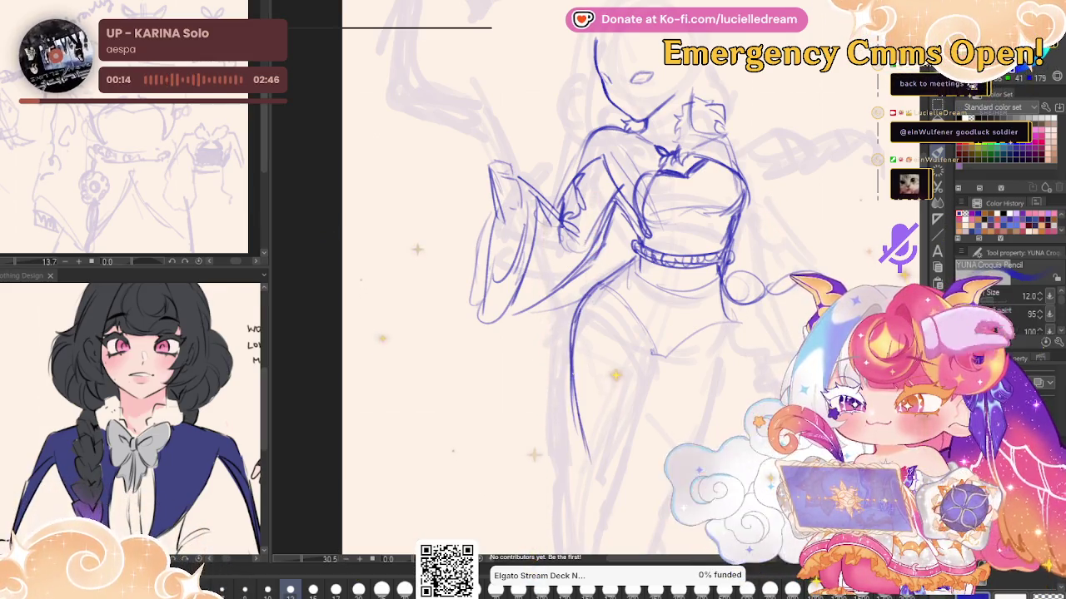
{"action": "left_click_drag", "start_coordinate": [579, 361], "coordinate": [597, 460]}
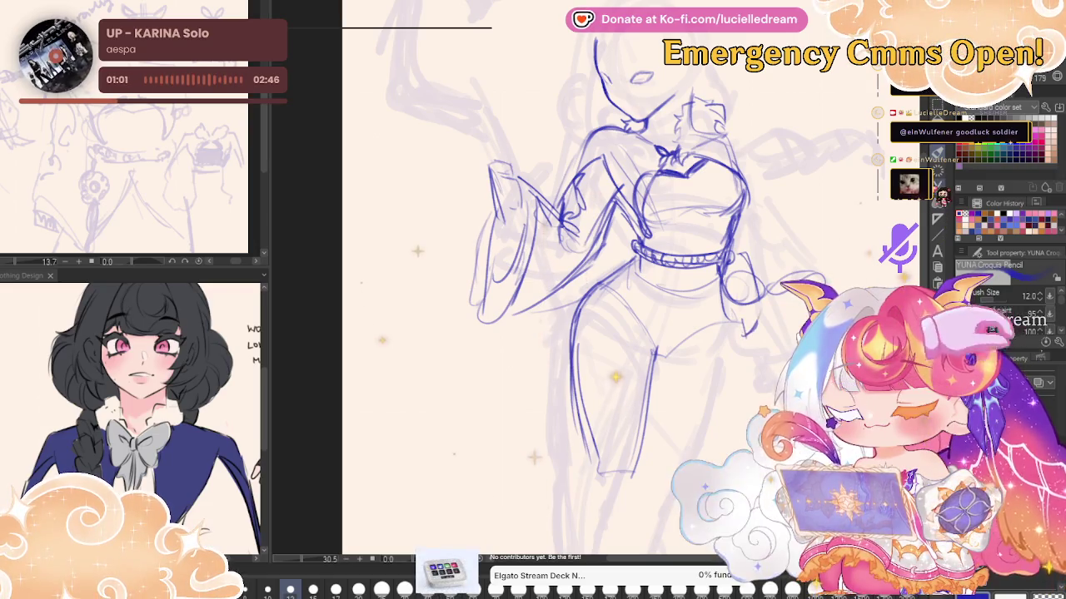
On the mirrored view, trace the thigh curve and inner leg contours in dark blue, undoing one stray stroke
{"action": "key", "text": "h"}
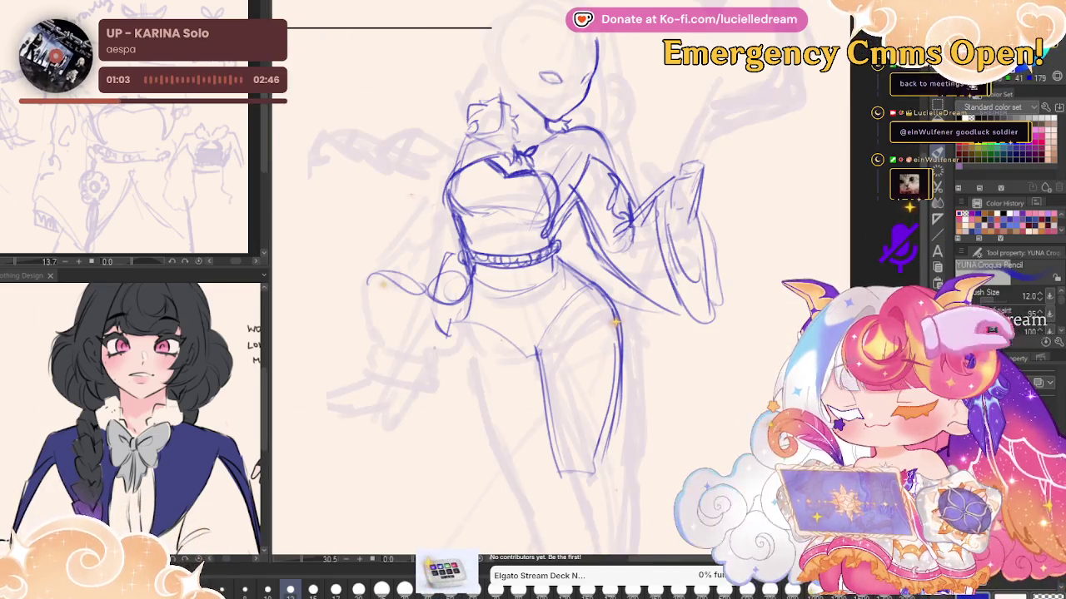
{"action": "key", "text": "h"}
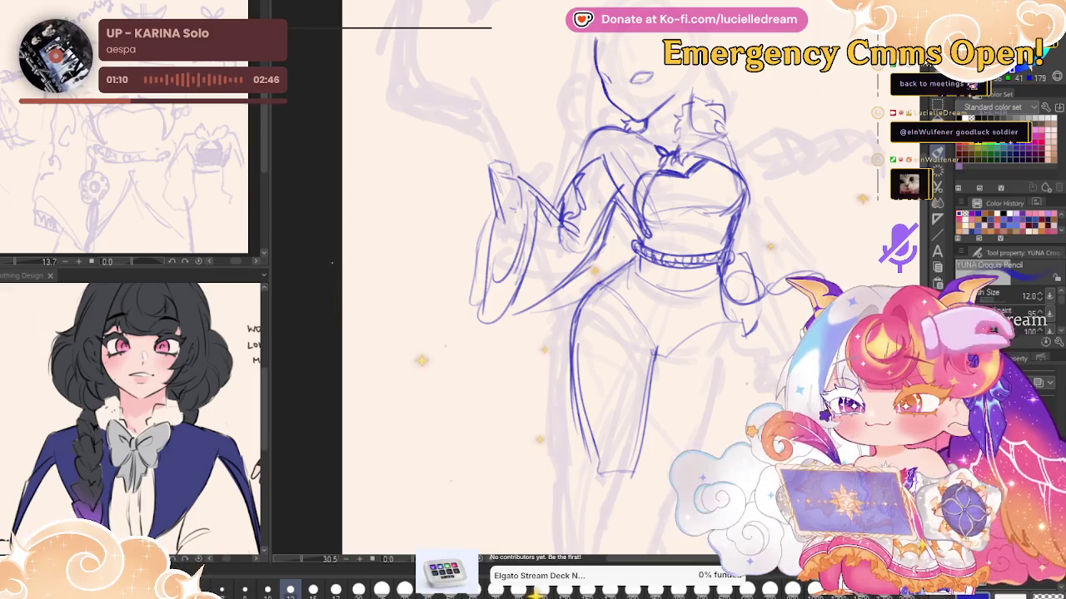
{"action": "key", "text": "h"}
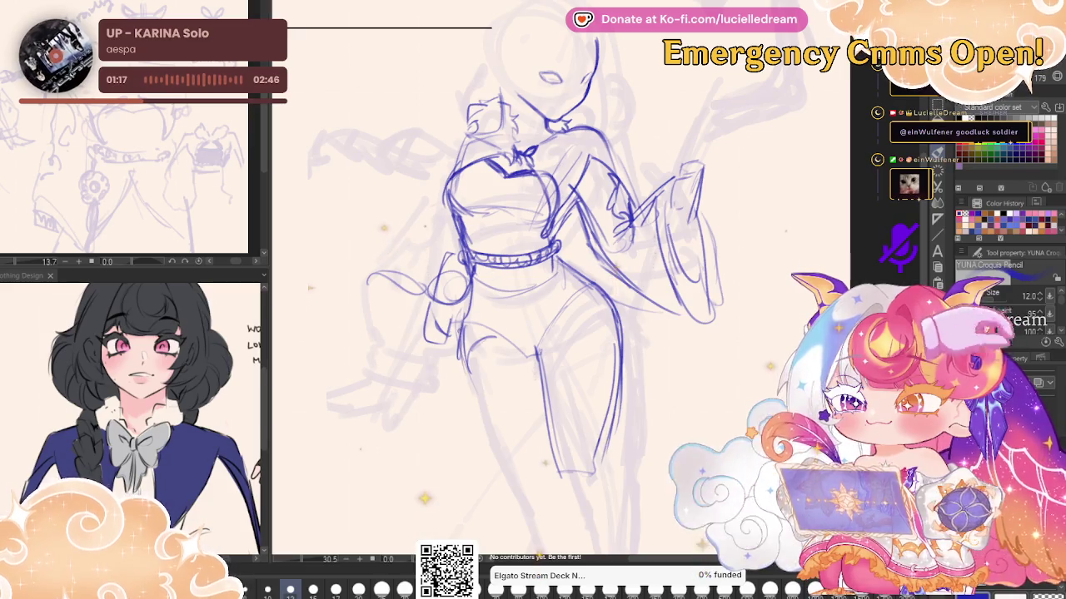
{"action": "left_click_drag", "start_coordinate": [463, 350], "coordinate": [517, 443]}
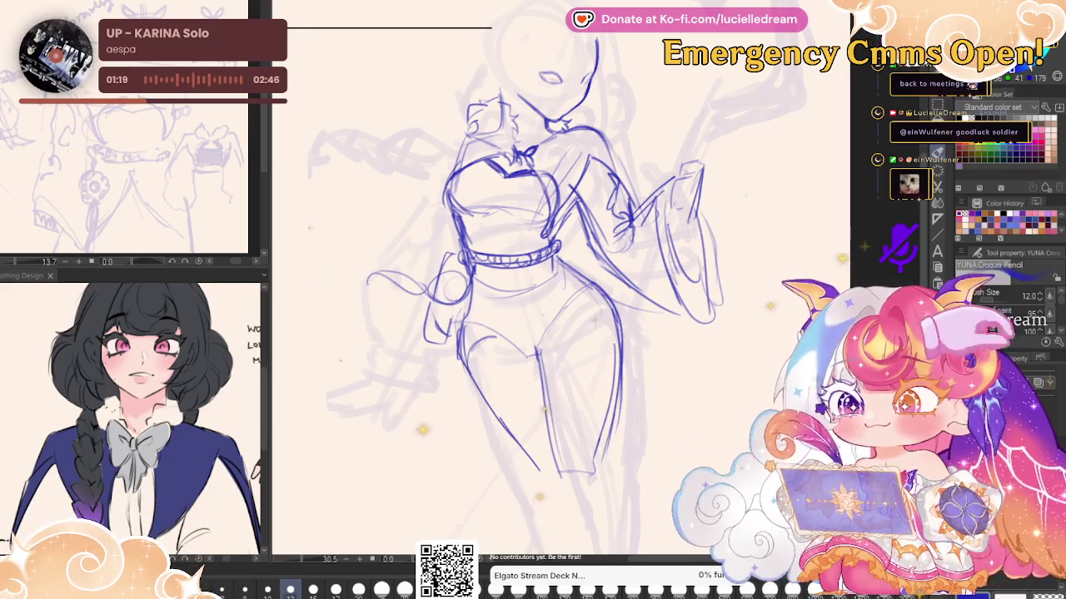
{"action": "key", "text": "ctrl+z"}
{"action": "left_click_drag", "start_coordinate": [538, 353], "coordinate": [616, 316]}
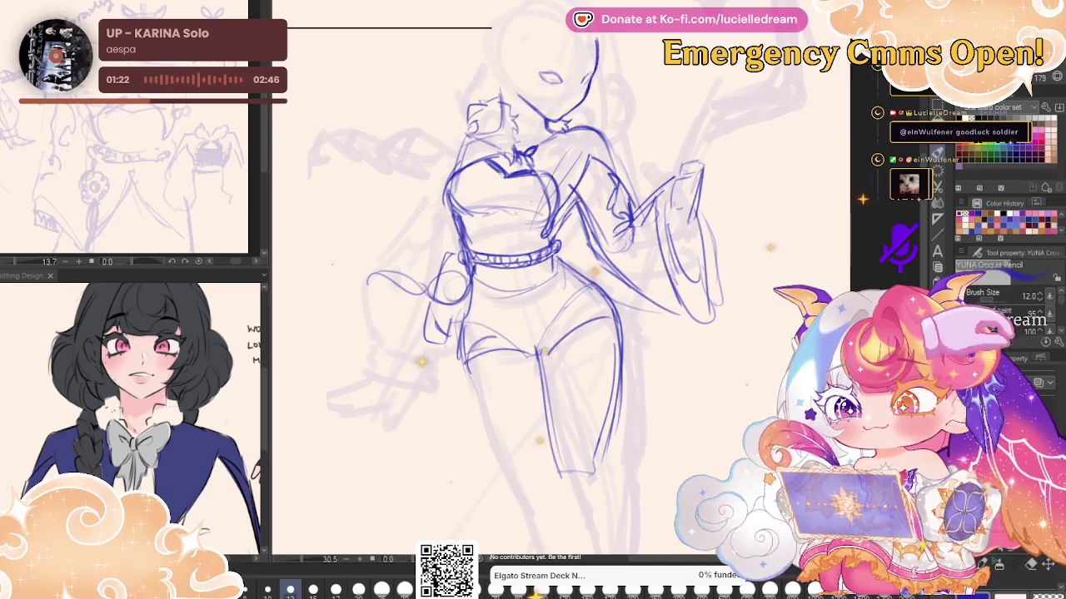
{"action": "left_click_drag", "start_coordinate": [546, 363], "coordinate": [556, 483]}
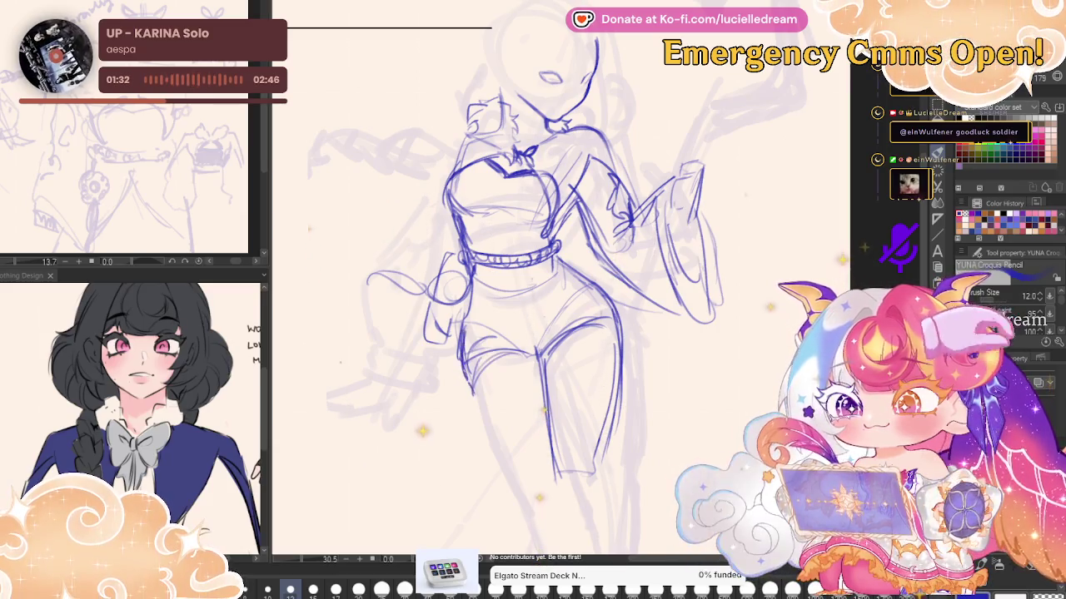
{"action": "left_click_drag", "start_coordinate": [479, 400], "coordinate": [533, 506]}
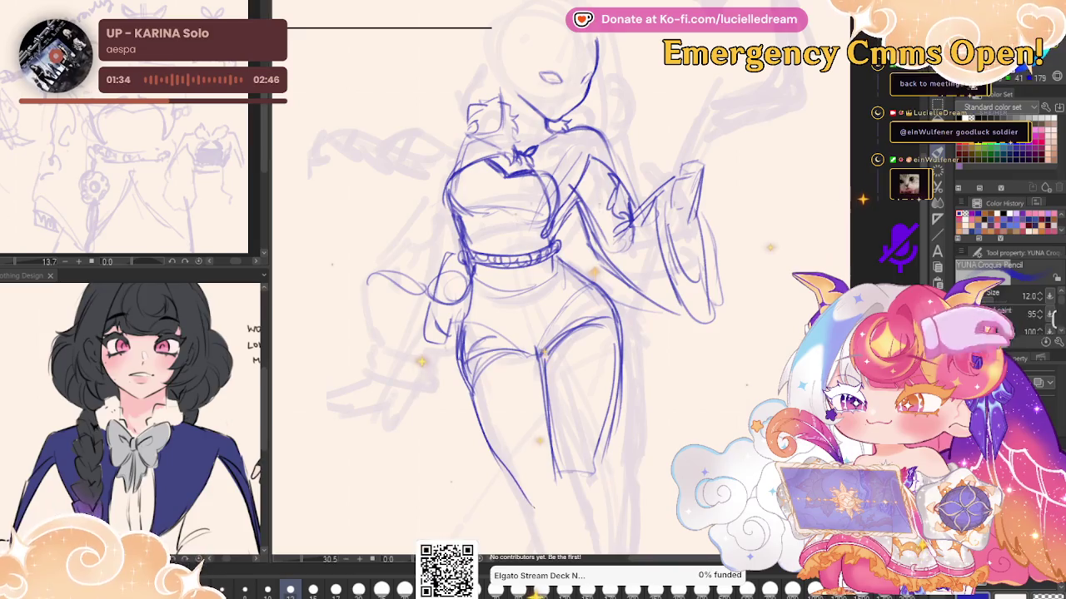
With the view flipped back, extend the leg lines downward and sketch the knee detail
{"action": "key", "text": "h"}
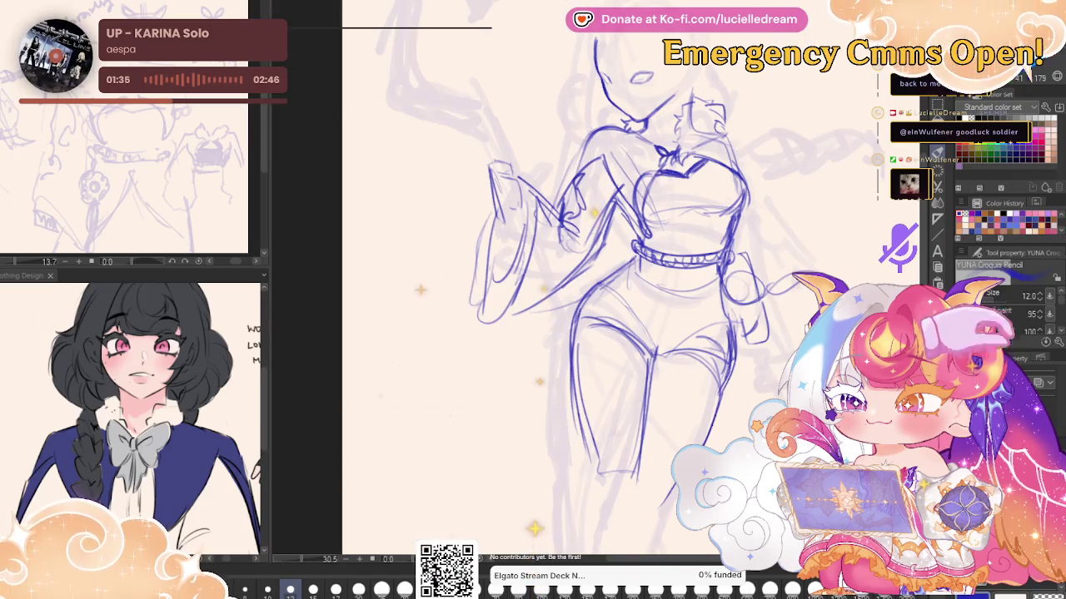
{"action": "scroll", "coordinate": [420, 289], "scroll_direction": "down", "scroll_amount": 3}
{"action": "scroll", "coordinate": [417, 252], "scroll_direction": "down", "scroll_amount": 2}
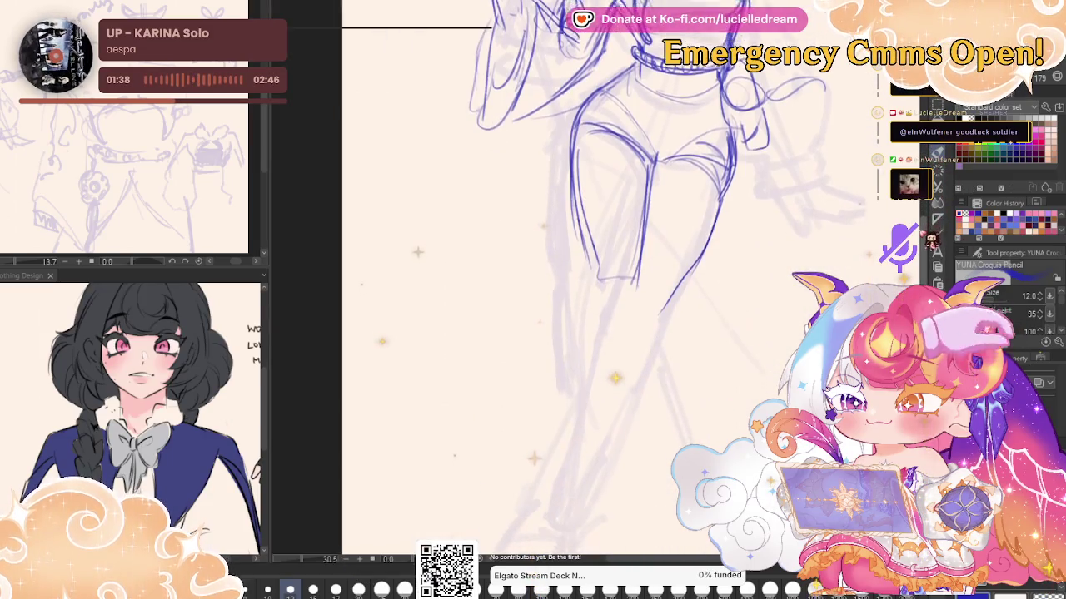
{"action": "scroll", "coordinate": [418, 251], "scroll_direction": "up", "scroll_amount": 2}
{"action": "scroll", "coordinate": [416, 242], "scroll_direction": "up", "scroll_amount": 2}
{"action": "scroll", "coordinate": [412, 208], "scroll_direction": "down", "scroll_amount": 3}
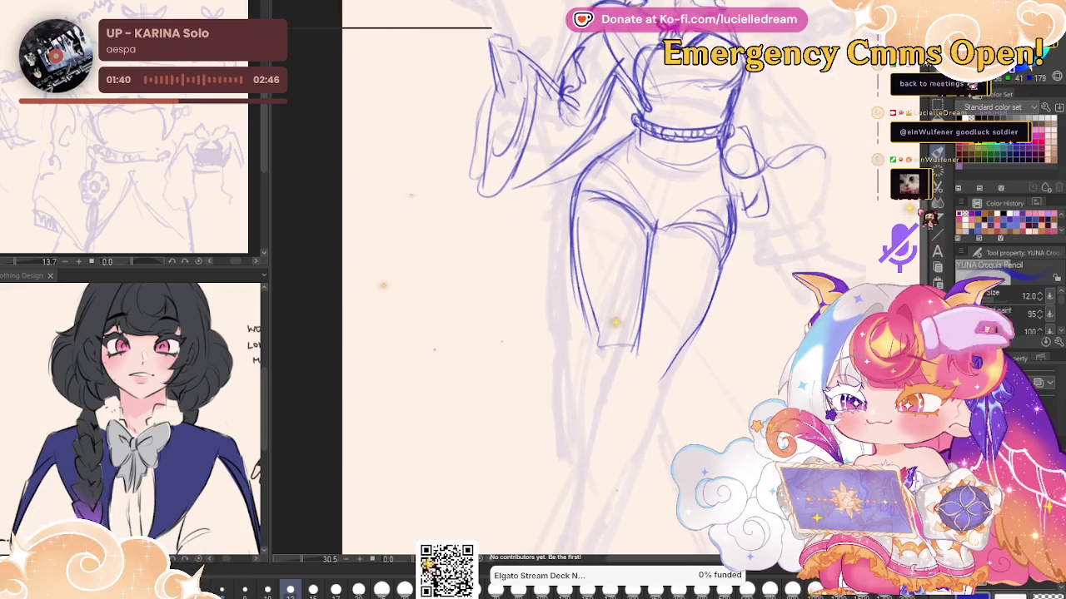
{"action": "scroll", "coordinate": [309, 289], "scroll_direction": "up", "scroll_amount": 2}
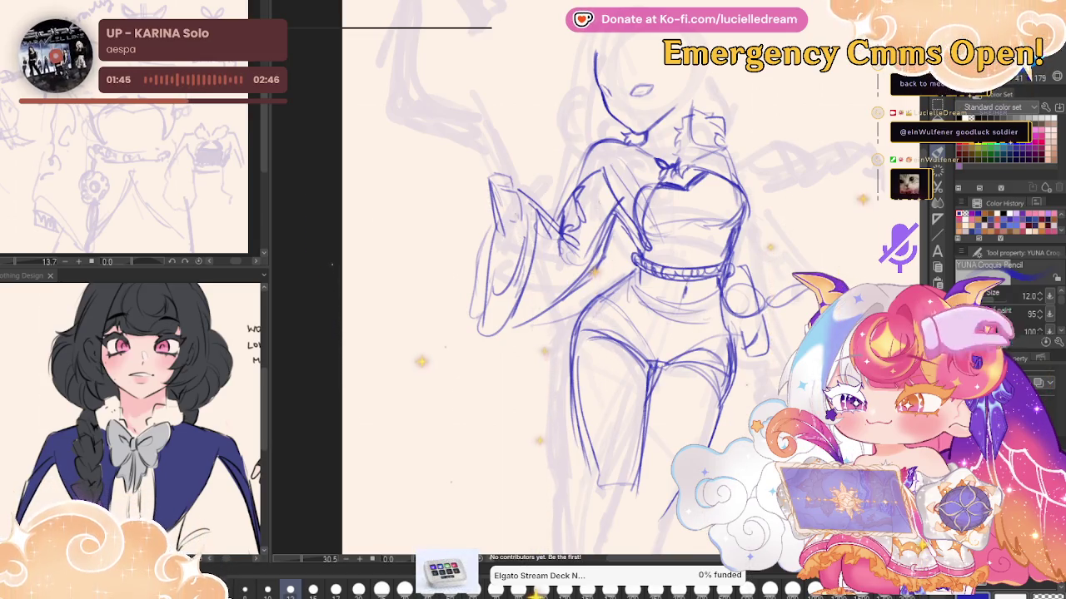
{"action": "scroll", "coordinate": [614, 285], "scroll_direction": "down", "scroll_amount": 3}
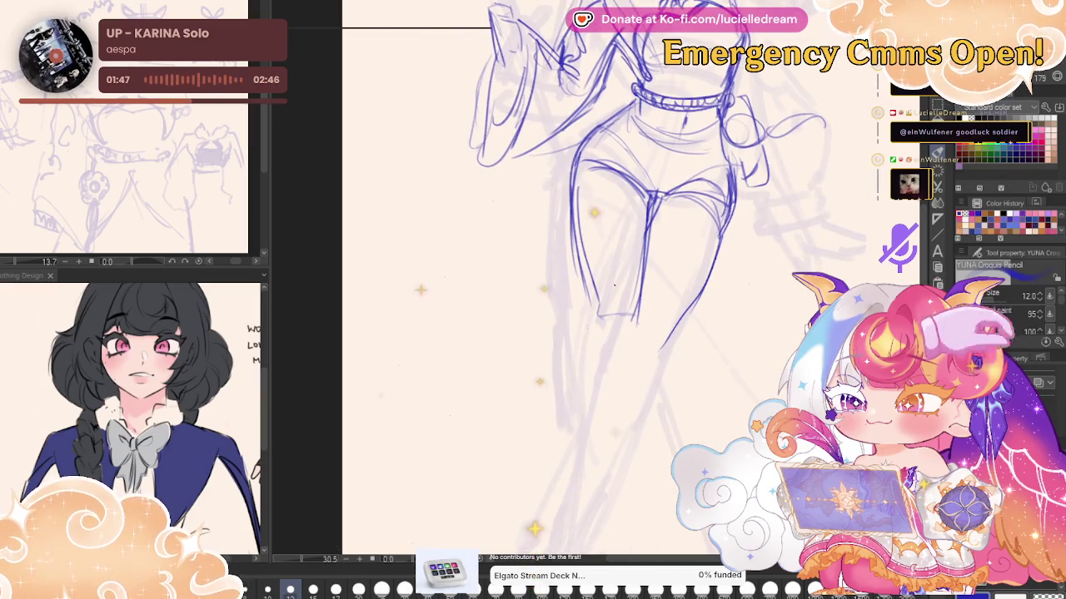
{"action": "left_click_drag", "start_coordinate": [591, 293], "coordinate": [596, 356]}
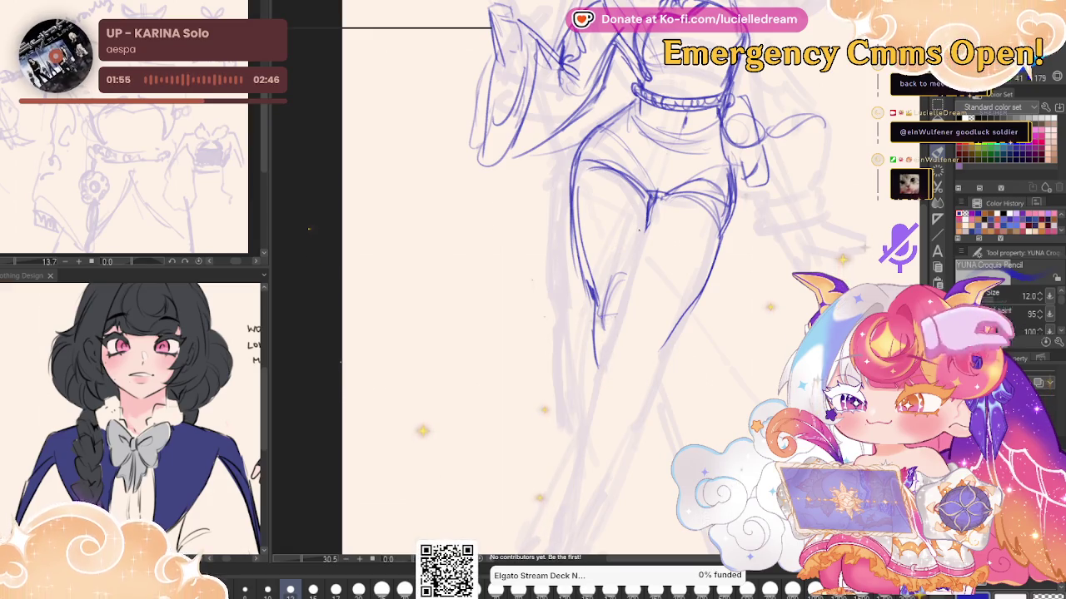
{"action": "left_click_drag", "start_coordinate": [646, 222], "coordinate": [626, 318]}
{"action": "left_click_drag", "start_coordinate": [636, 250], "coordinate": [621, 317]}
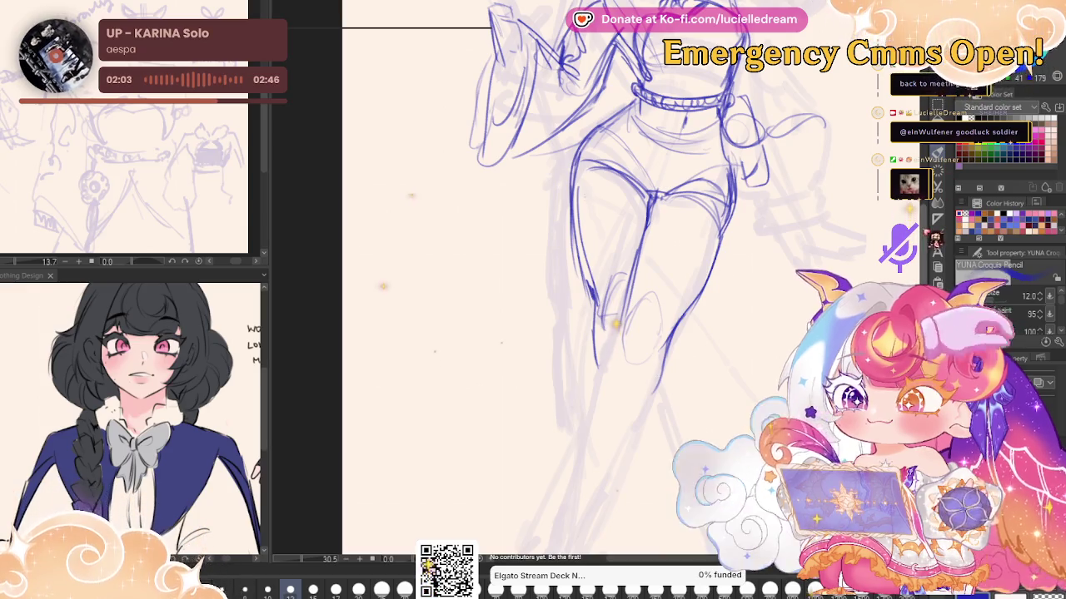
Draw the lower leg and shin contours down to the ankle
{"action": "scroll", "coordinate": [617, 275], "scroll_direction": "up", "scroll_amount": 3}
{"action": "scroll", "coordinate": [616, 275], "scroll_direction": "down", "scroll_amount": 5}
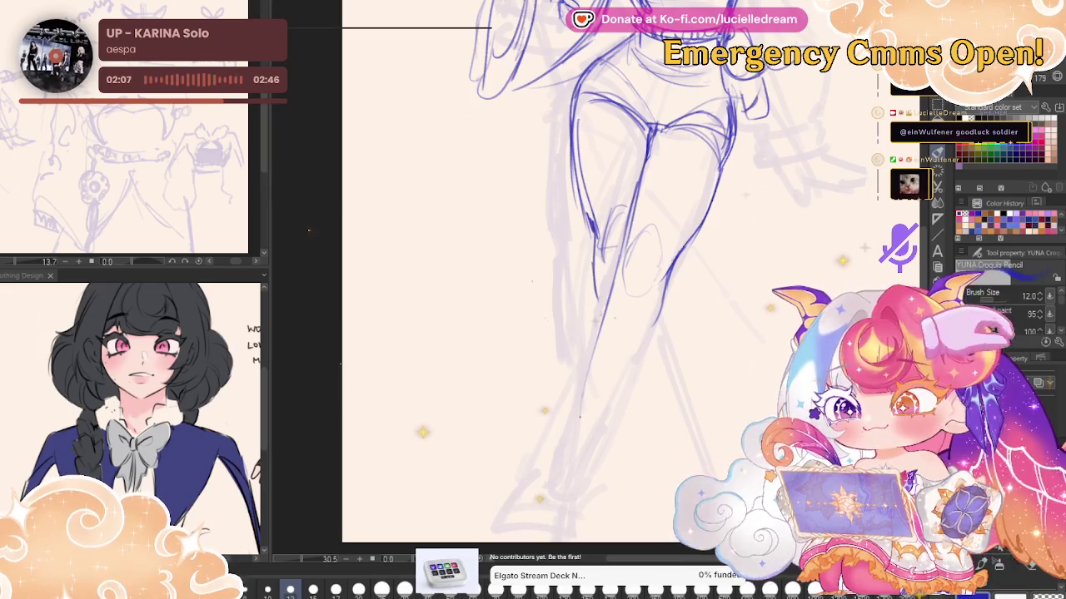
{"action": "mouse_move", "coordinate": [640, 348]}
{"action": "left_mouse_down"}
{"action": "mouse_move", "coordinate": [609, 417]}
{"action": "mouse_move", "coordinate": [574, 425]}
{"action": "left_mouse_up"}
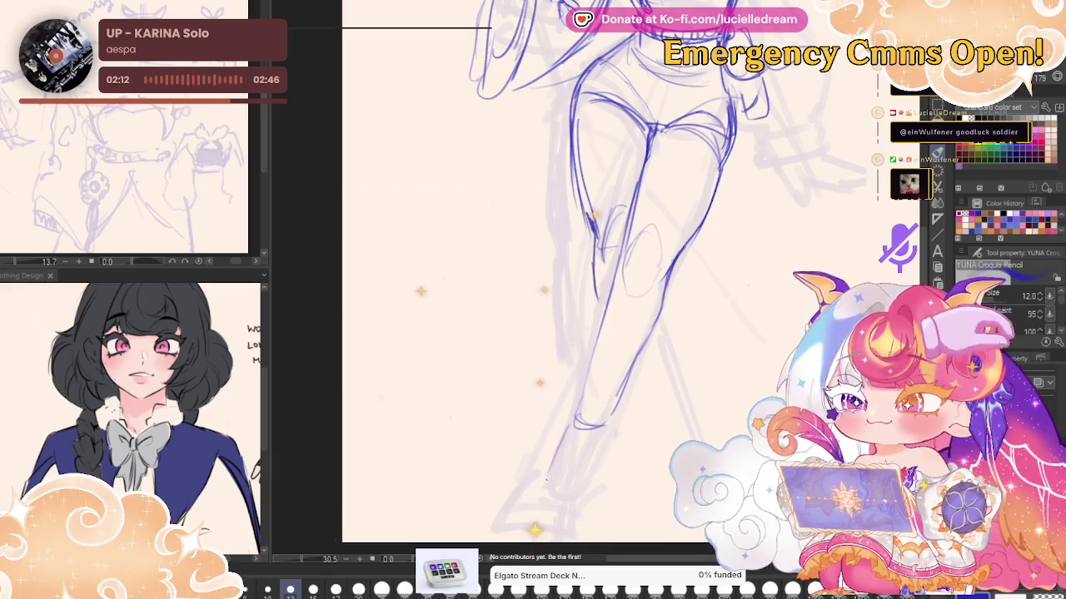
{"action": "left_click_drag", "start_coordinate": [540, 480], "coordinate": [533, 506]}
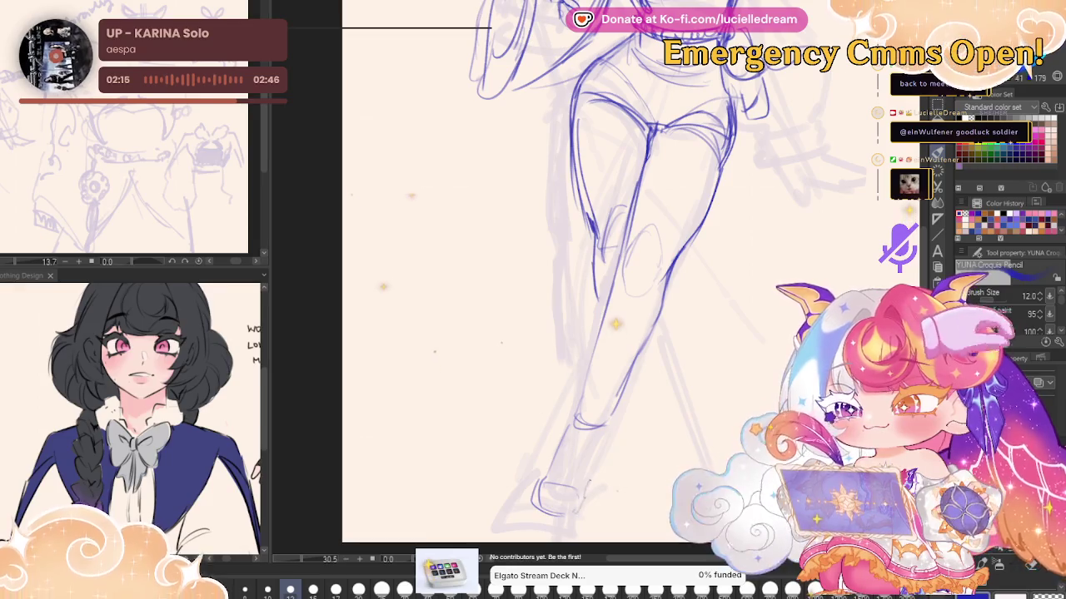
{"action": "left_click_drag", "start_coordinate": [612, 415], "coordinate": [593, 496]}
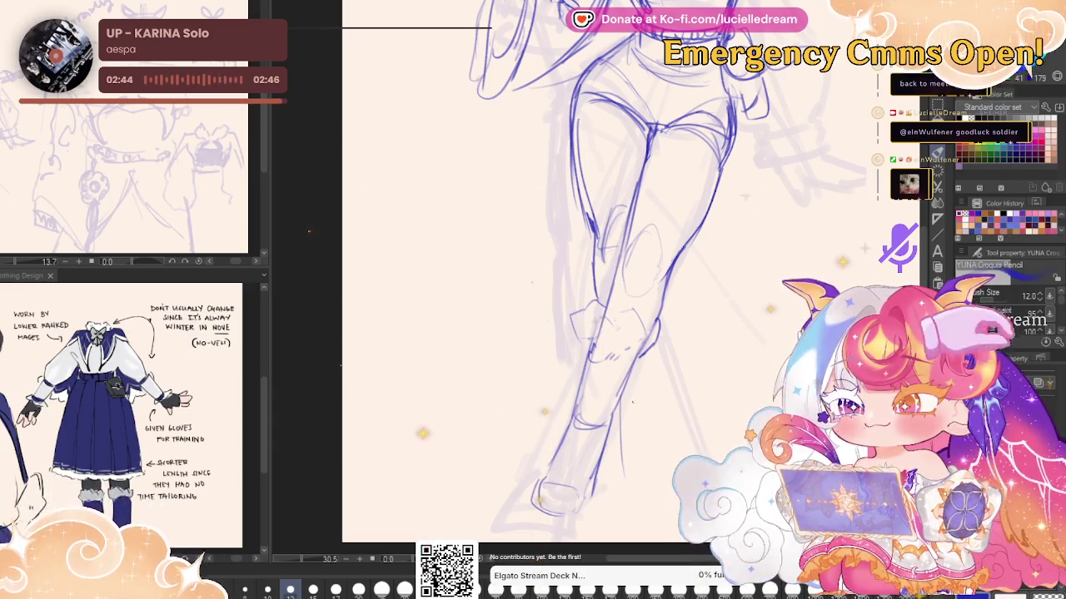
Darken the inner left leg contour and the lower right leg lines in dark blue
{"action": "scroll", "coordinate": [616, 275], "scroll_direction": "up", "scroll_amount": 5}
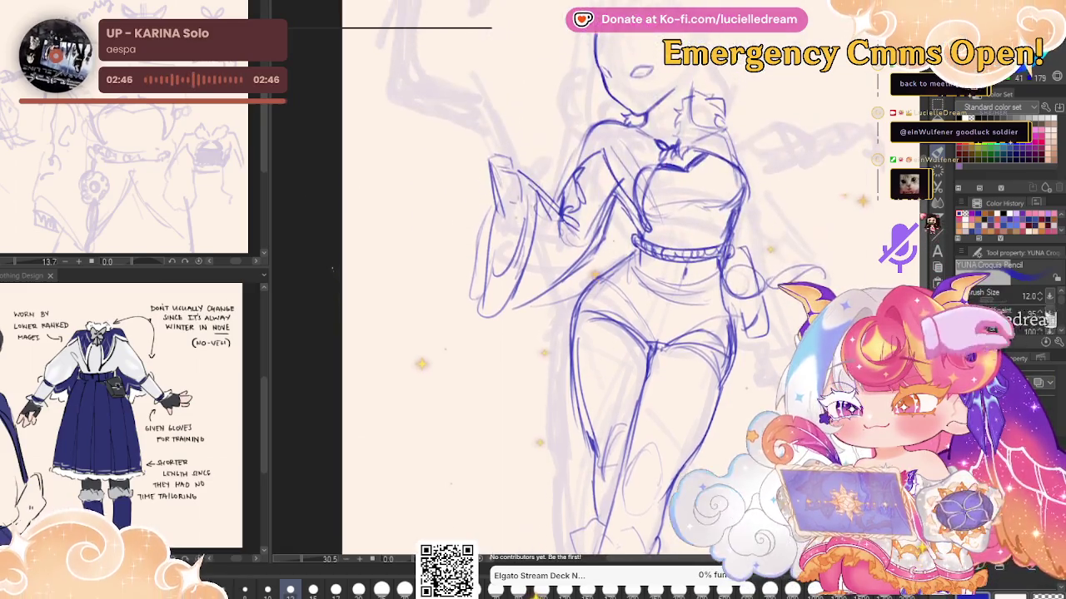
{"action": "scroll", "coordinate": [616, 275], "scroll_direction": "down", "scroll_amount": 5}
{"action": "left_click_drag", "start_coordinate": [588, 193], "coordinate": [599, 241]}
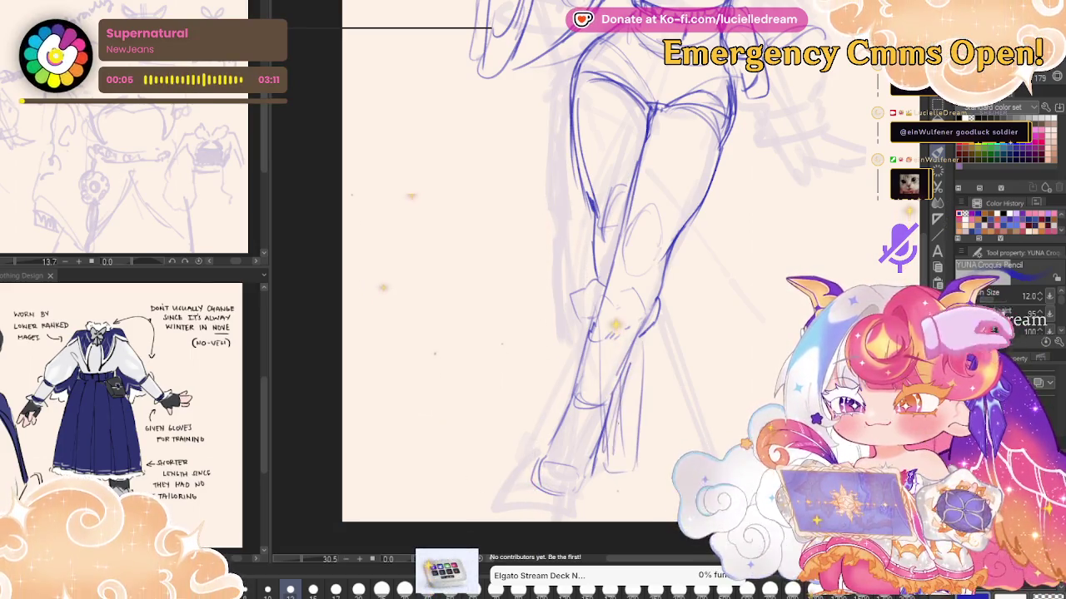
{"action": "left_click_drag", "start_coordinate": [637, 348], "coordinate": [622, 470]}
{"action": "left_click_drag", "start_coordinate": [616, 327], "coordinate": [616, 394]}
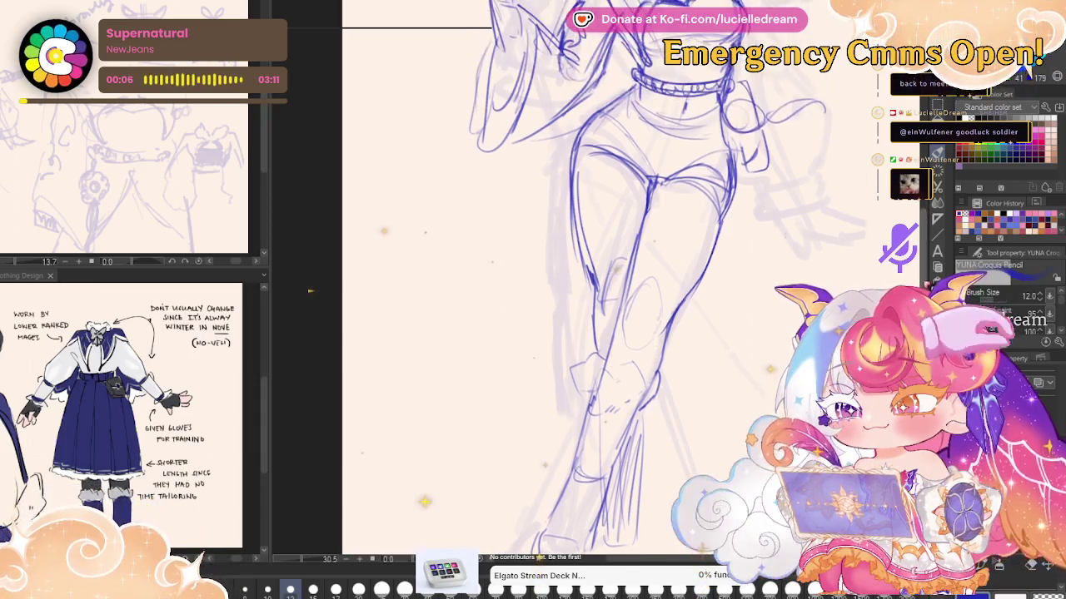
{"action": "left_click_drag", "start_coordinate": [616, 166], "coordinate": [616, 380]}
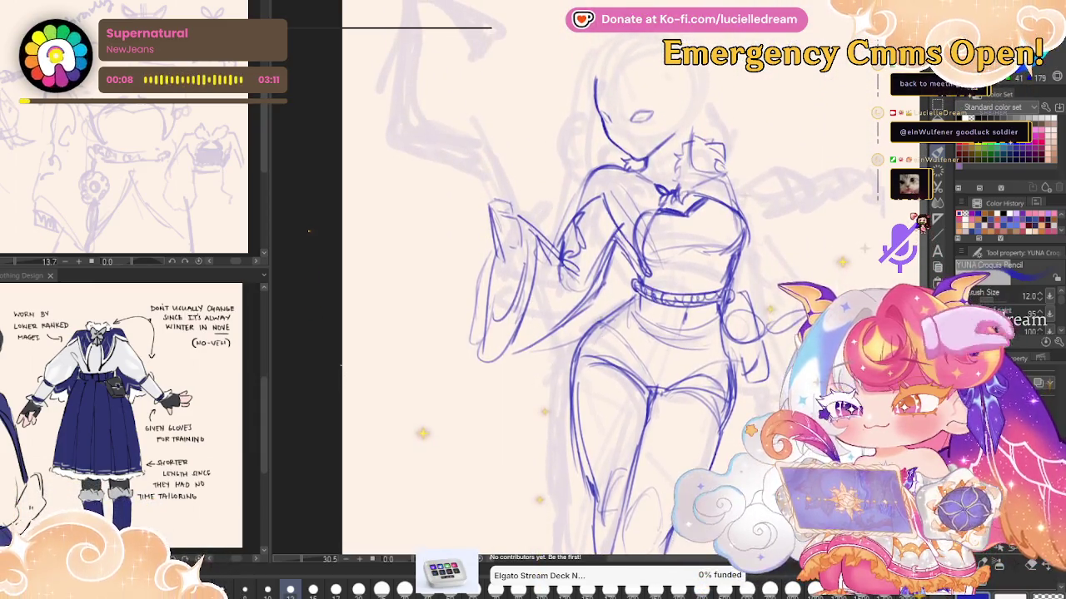
Mirror the canvas to check the legs' proportions, then flip back and scroll down the figure
{"action": "key", "text": "h"}
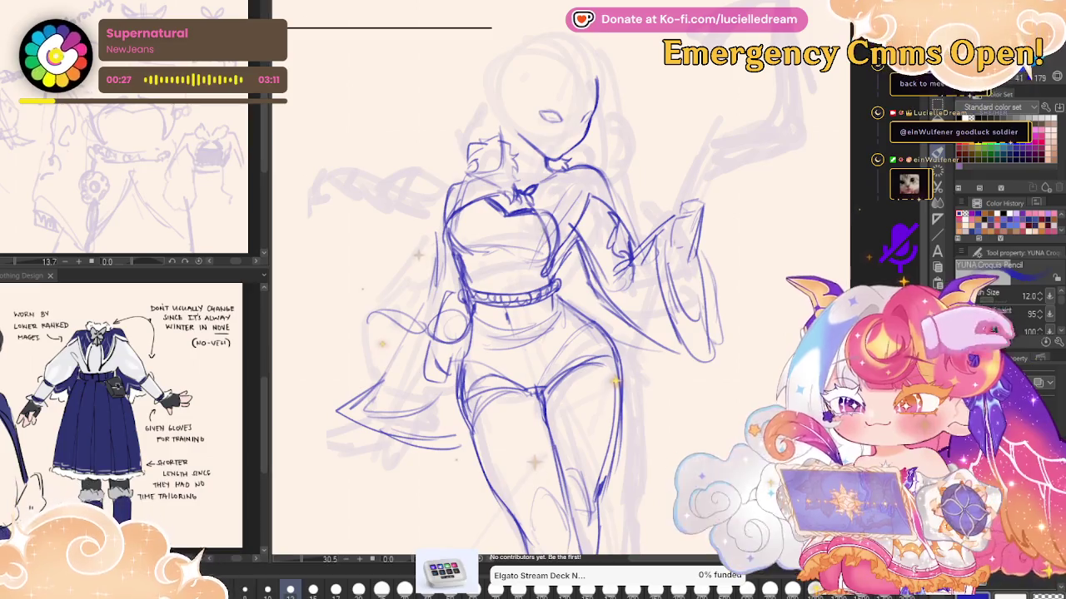
{"action": "key", "text": "h"}
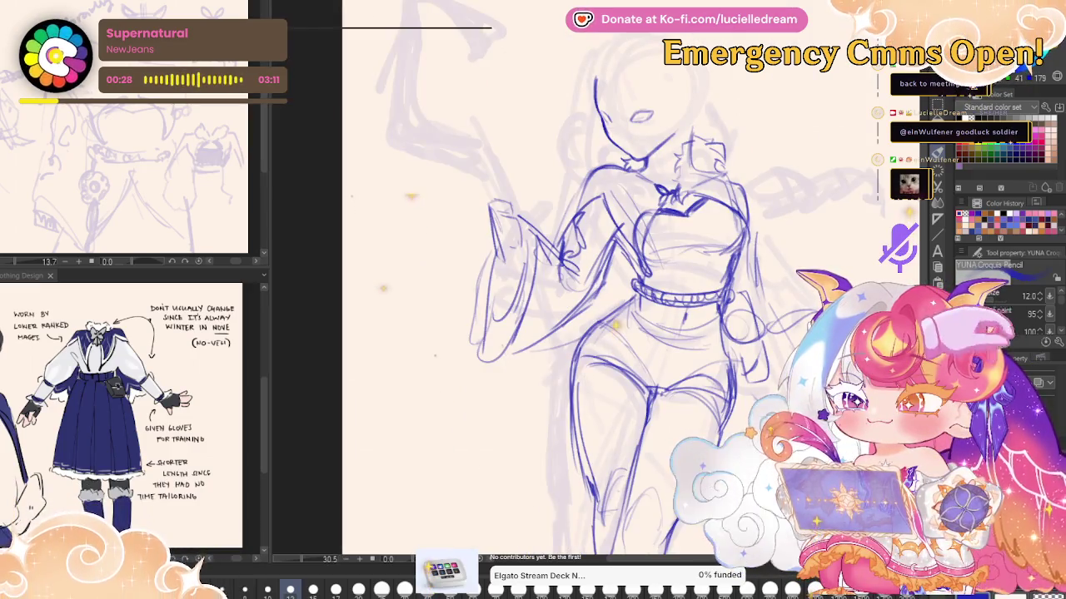
{"action": "scroll", "coordinate": [632, 291], "scroll_direction": "down", "scroll_amount": 2}
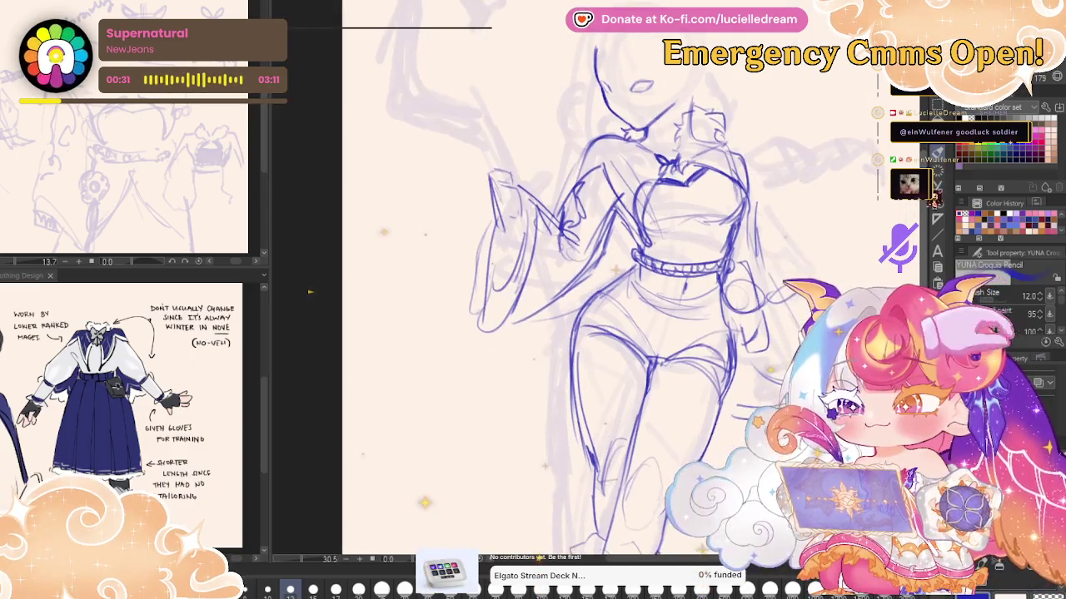
{"action": "scroll", "coordinate": [616, 291], "scroll_direction": "down", "scroll_amount": 3}
{"action": "scroll", "coordinate": [616, 291], "scroll_direction": "down", "scroll_amount": 3}
{"action": "scroll", "coordinate": [616, 291], "scroll_direction": "up", "scroll_amount": 5}
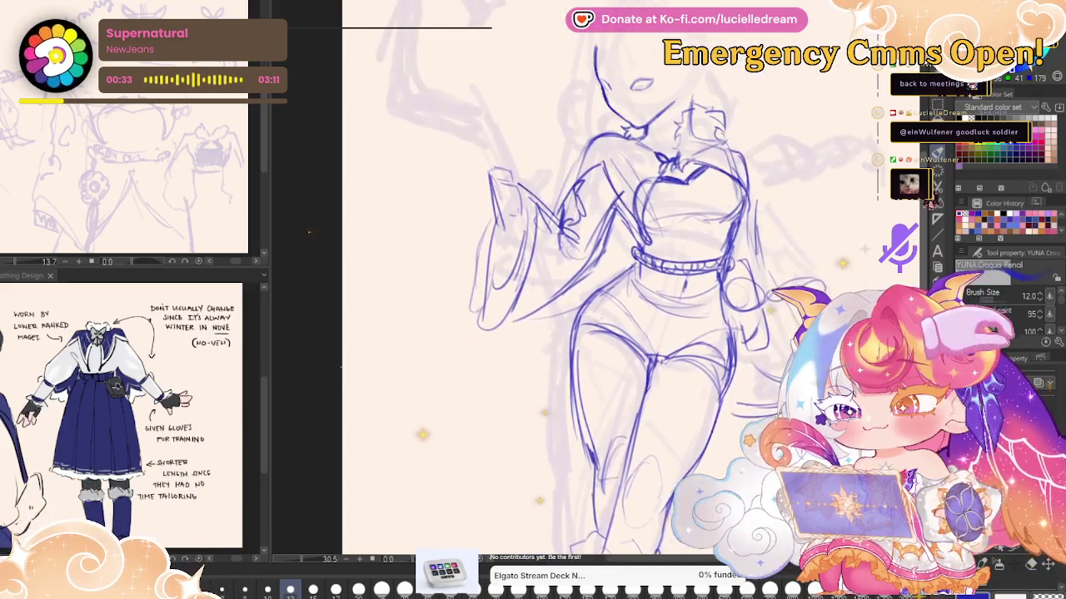
{"action": "scroll", "coordinate": [616, 291], "scroll_direction": "down", "scroll_amount": 1}
{"action": "scroll", "coordinate": [616, 291], "scroll_direction": "down", "scroll_amount": 2}
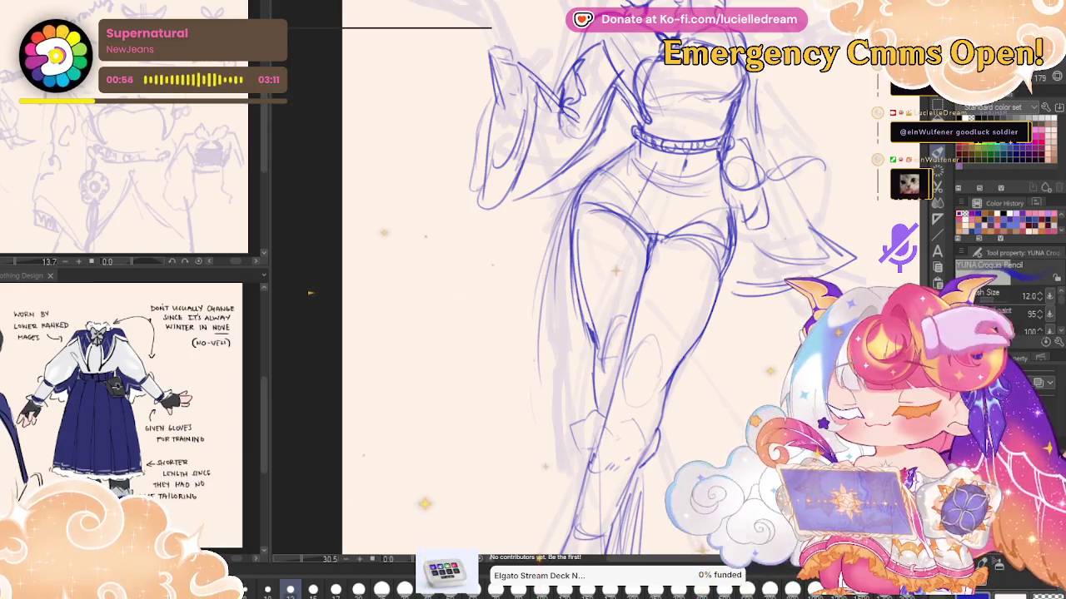
Redraw the belt, hip and thigh lines, then mirror the view to check them
{"action": "mouse_move", "coordinate": [649, 172]}
{"action": "left_mouse_down"}
{"action": "mouse_move", "coordinate": [604, 237]}
{"action": "mouse_move", "coordinate": [595, 358]}
{"action": "mouse_move", "coordinate": [628, 317]}
{"action": "left_mouse_up"}
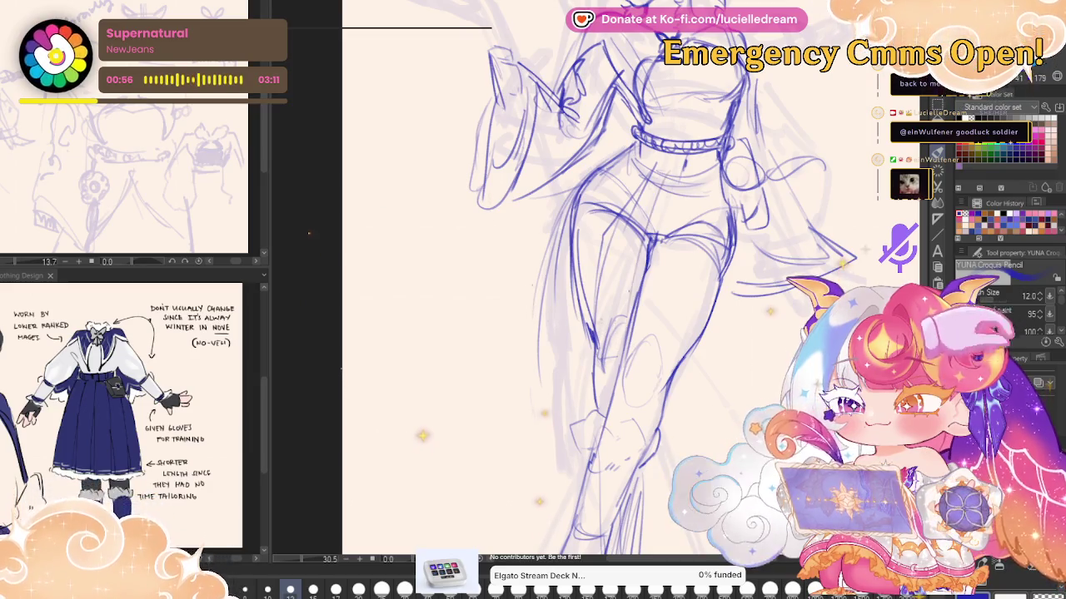
{"action": "left_click_drag", "start_coordinate": [696, 157], "coordinate": [670, 341]}
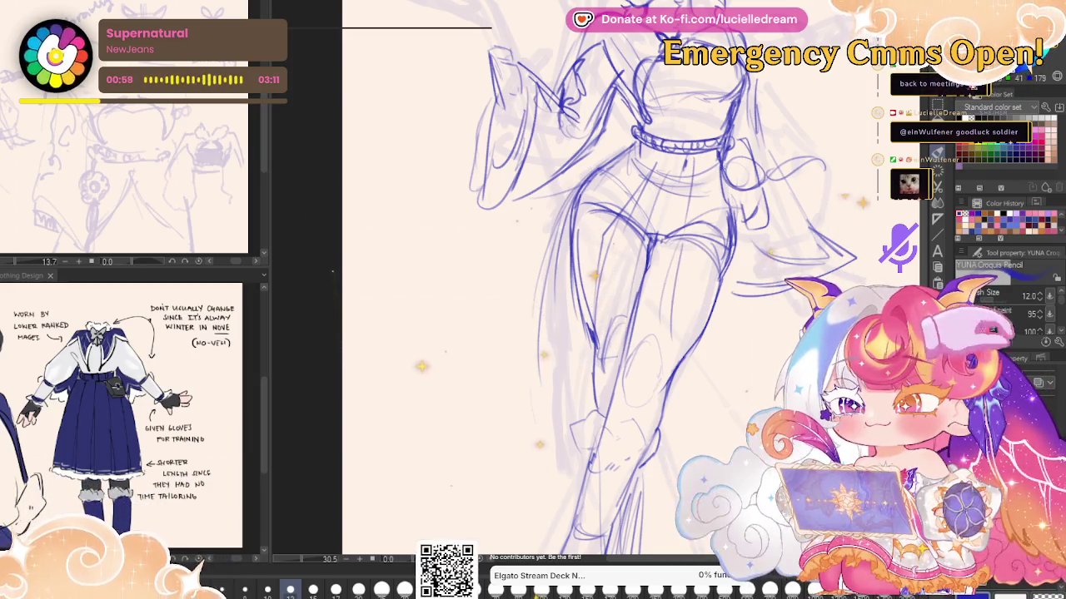
{"action": "left_click_drag", "start_coordinate": [759, 183], "coordinate": [727, 328]}
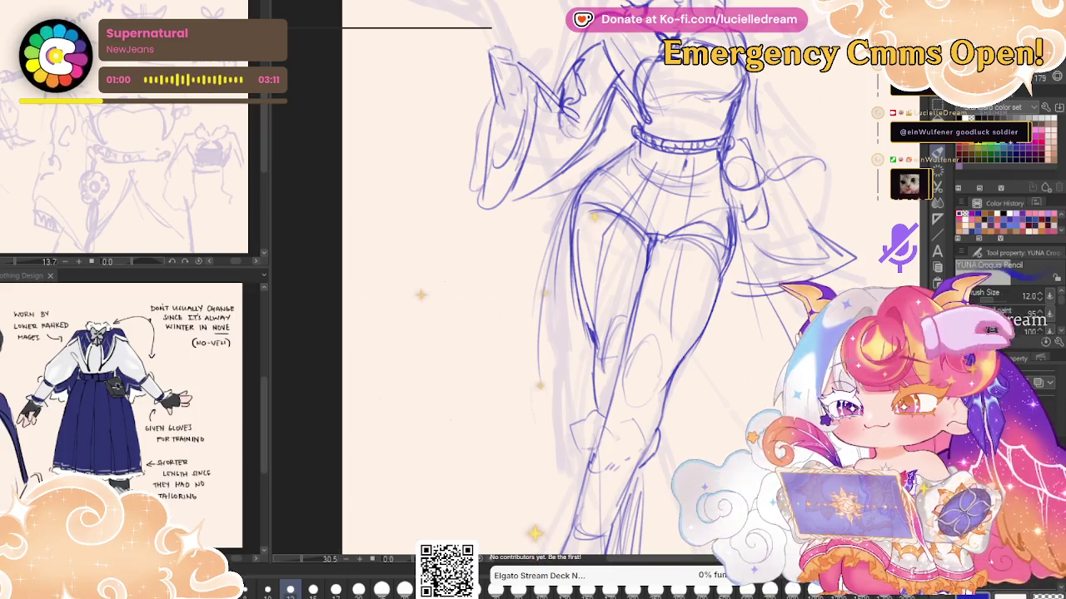
{"action": "key", "text": "h"}
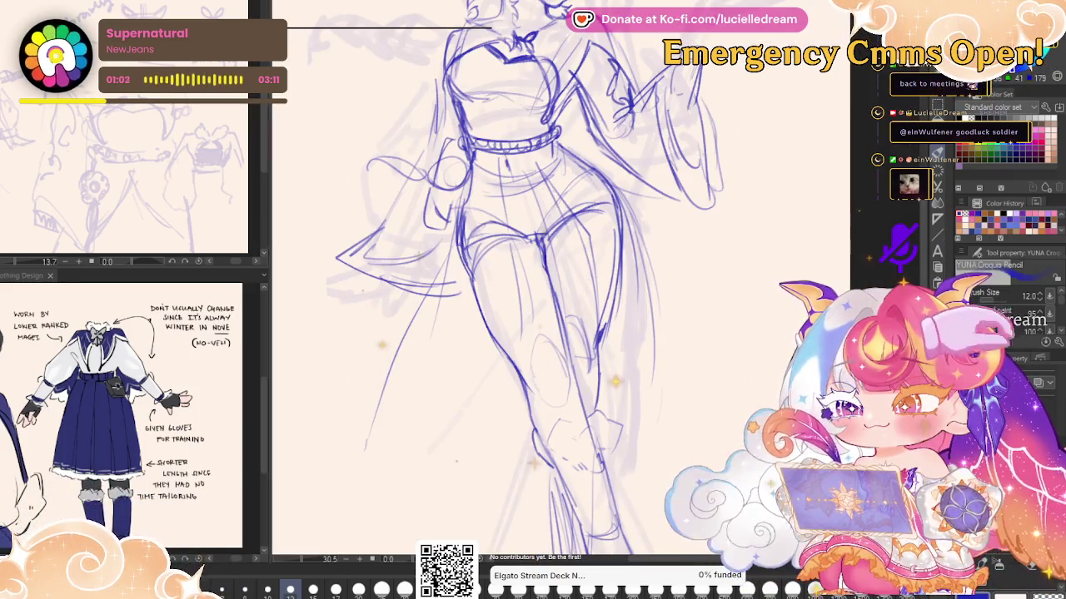
{"action": "key", "text": "h"}
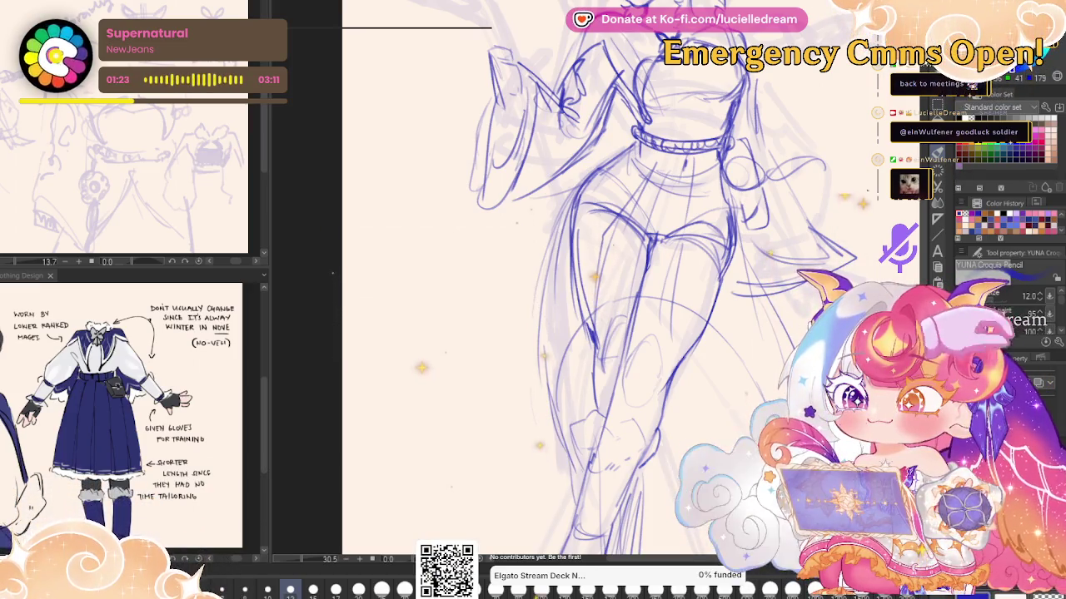
Tilt the canvas view, rotate it back upright, and pan up along the figure
{"action": "key", "text": "minus"}
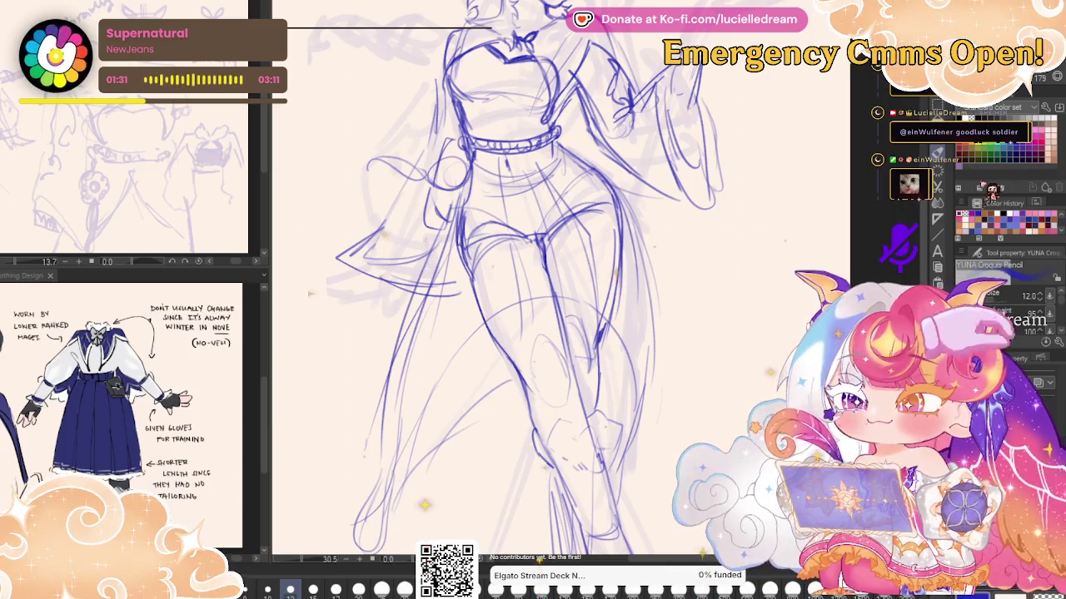
{"action": "key", "text": "asciicircum"}
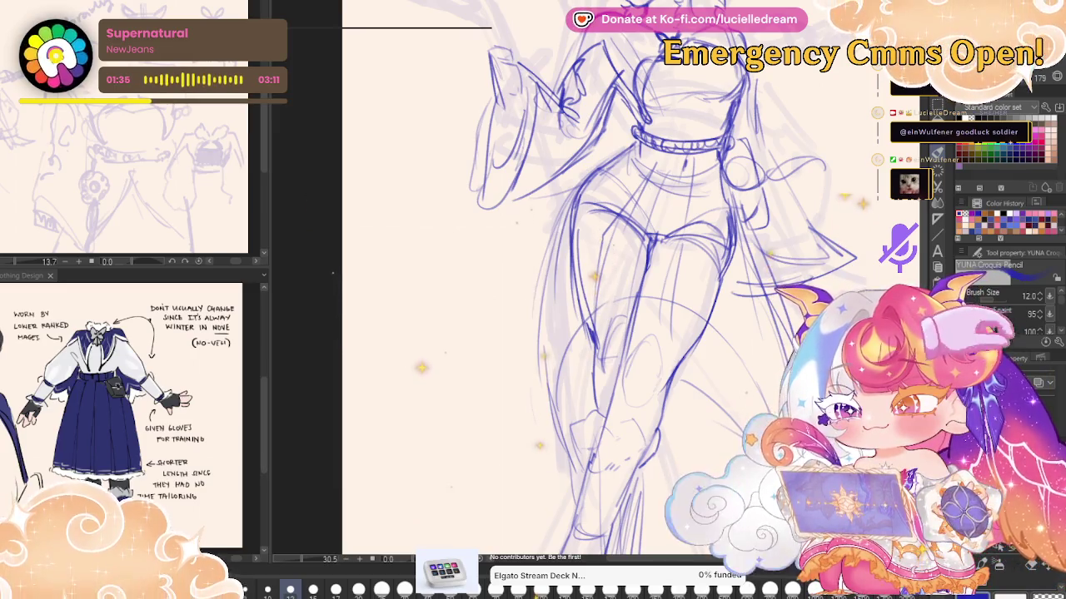
{"action": "scroll", "coordinate": [600, 291], "scroll_direction": "down", "scroll_amount": 3}
{"action": "scroll", "coordinate": [599, 292], "scroll_direction": "up", "scroll_amount": 2}
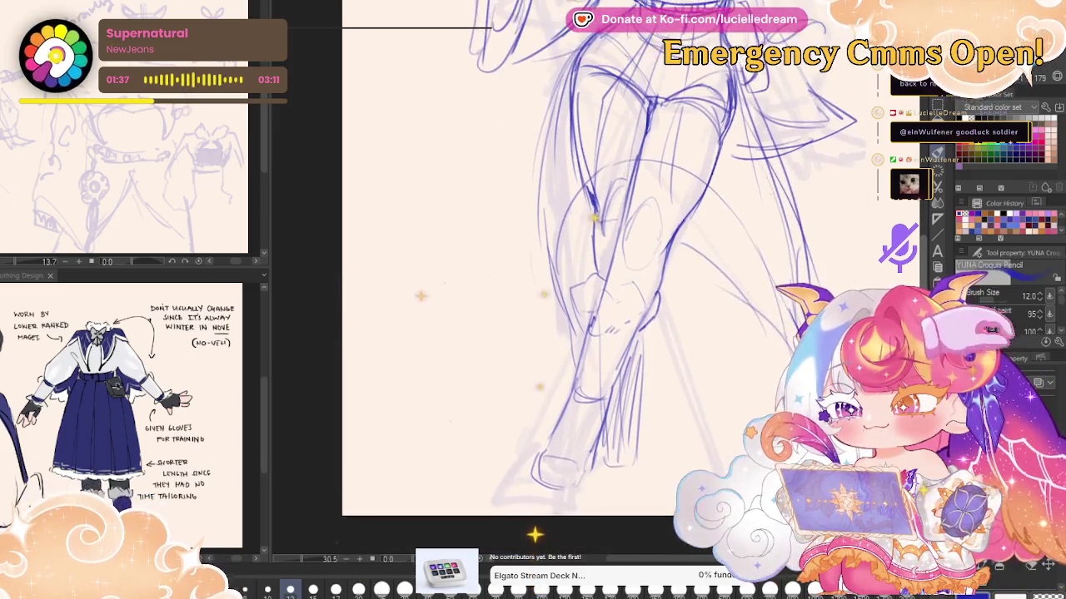
{"action": "scroll", "coordinate": [600, 292], "scroll_direction": "up", "scroll_amount": 2}
{"action": "scroll", "coordinate": [599, 291], "scroll_direction": "up", "scroll_amount": 2}
{"action": "scroll", "coordinate": [600, 291], "scroll_direction": "up", "scroll_amount": 2}
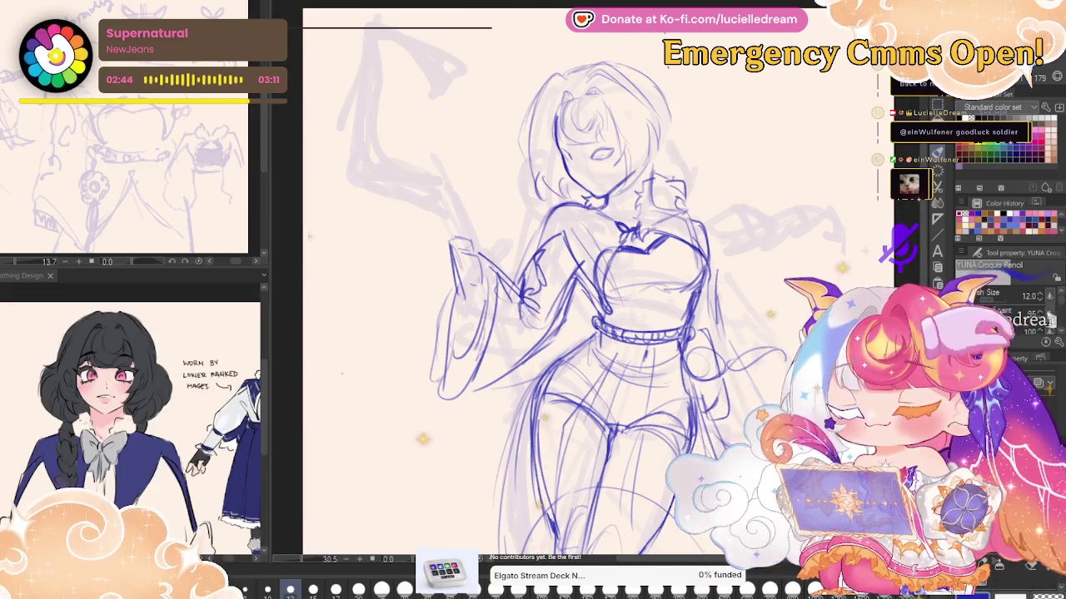
Draw a round hair bun beside the head, compare by briefly hiding the line art, then mirror-check
{"action": "left_click_drag", "start_coordinate": [670, 131], "coordinate": [679, 198]}
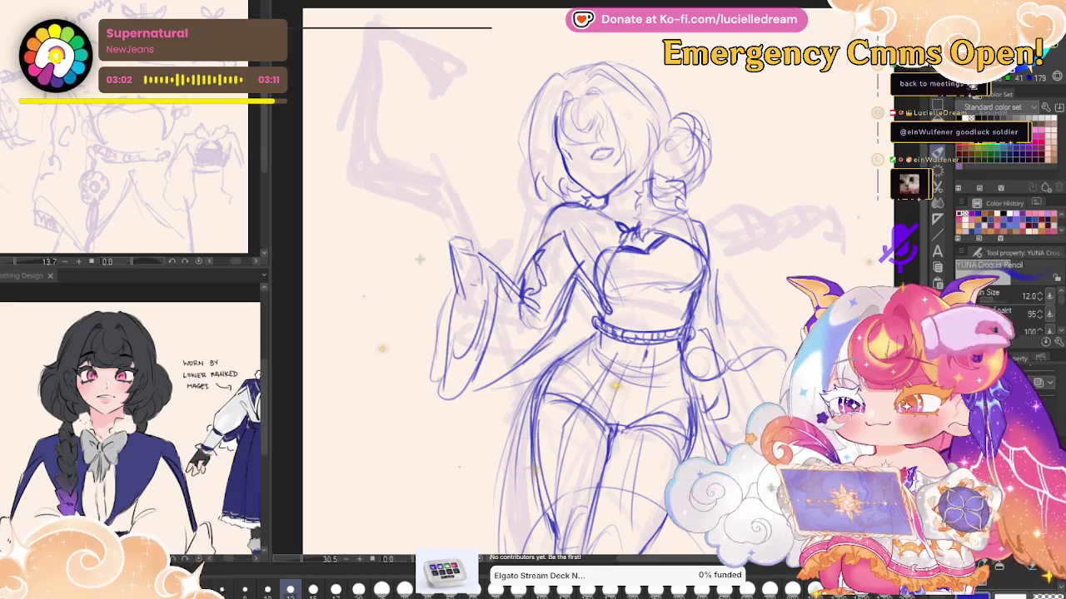
{"action": "key", "text": "Delete"}
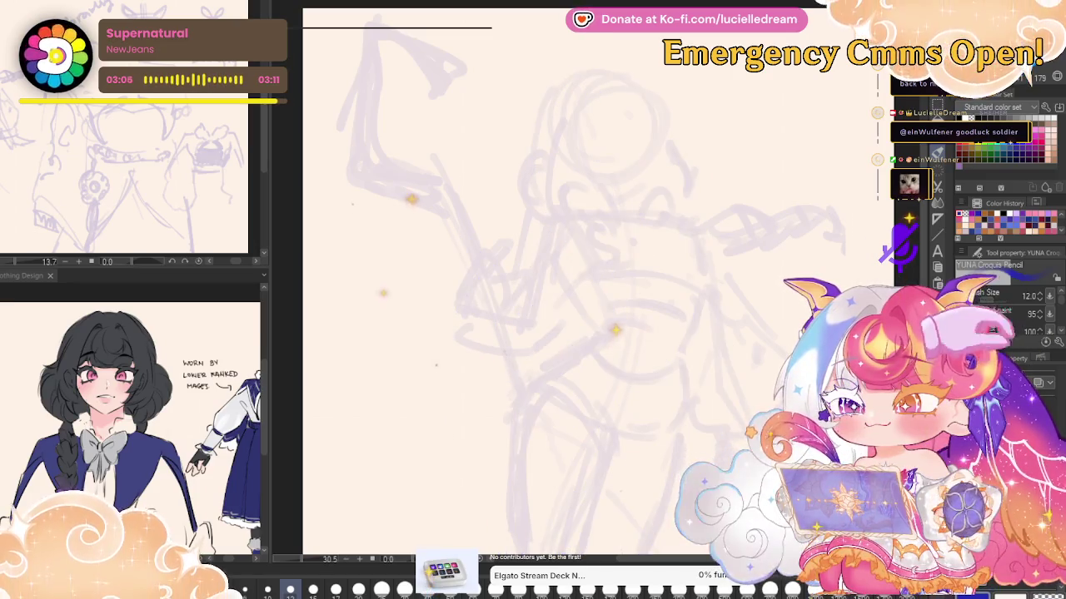
{"action": "key", "text": "ctrl+z"}
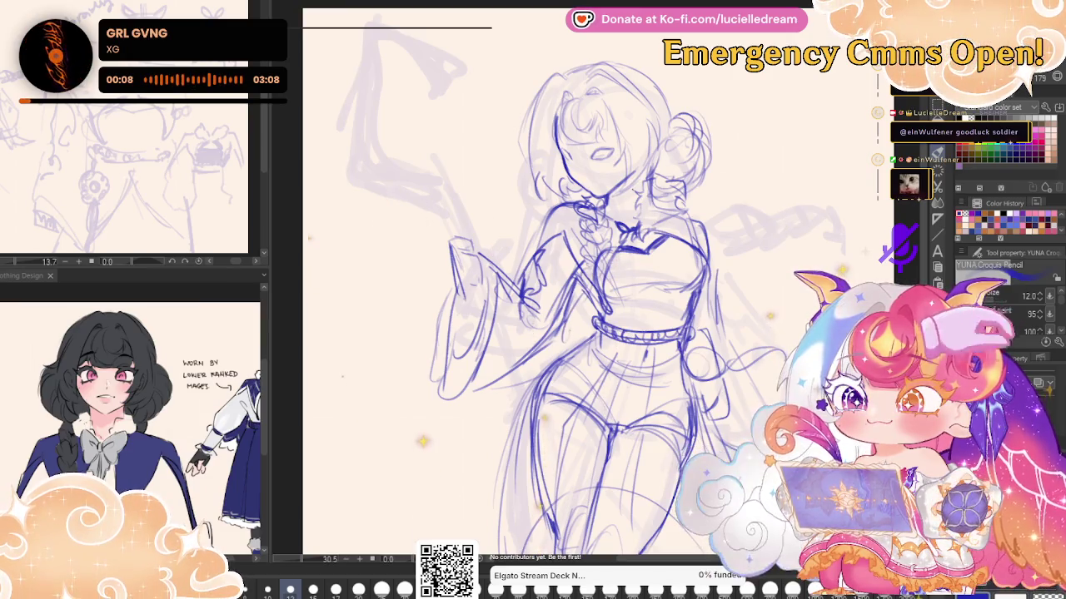
{"action": "key", "text": "h"}
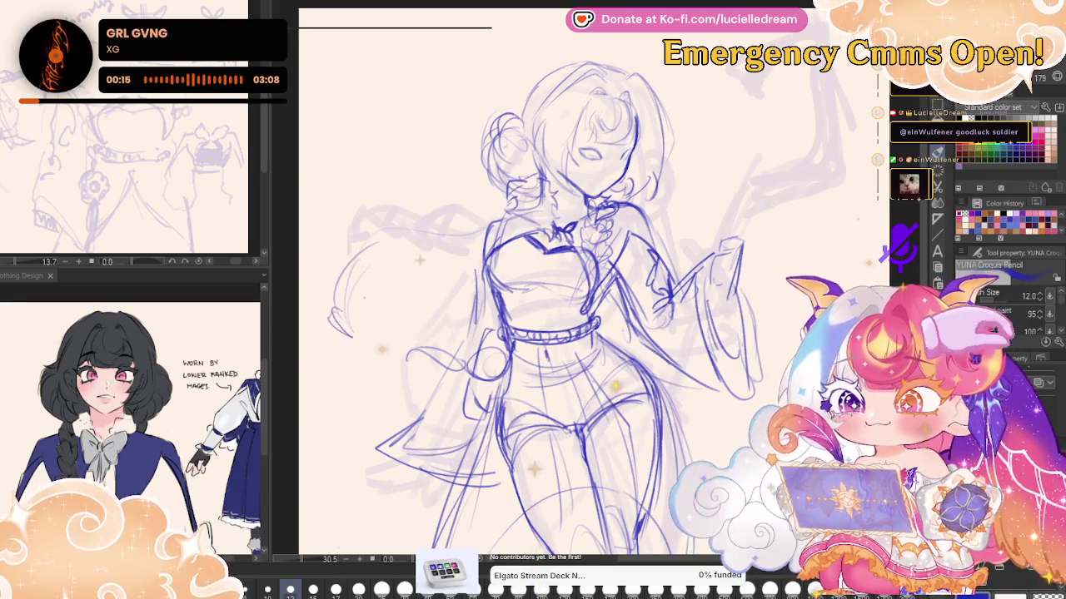
Draw a long wavy braid trailing from the hair, mirroring the view back and forth to check it
{"action": "left_click_drag", "start_coordinate": [358, 275], "coordinate": [333, 333]}
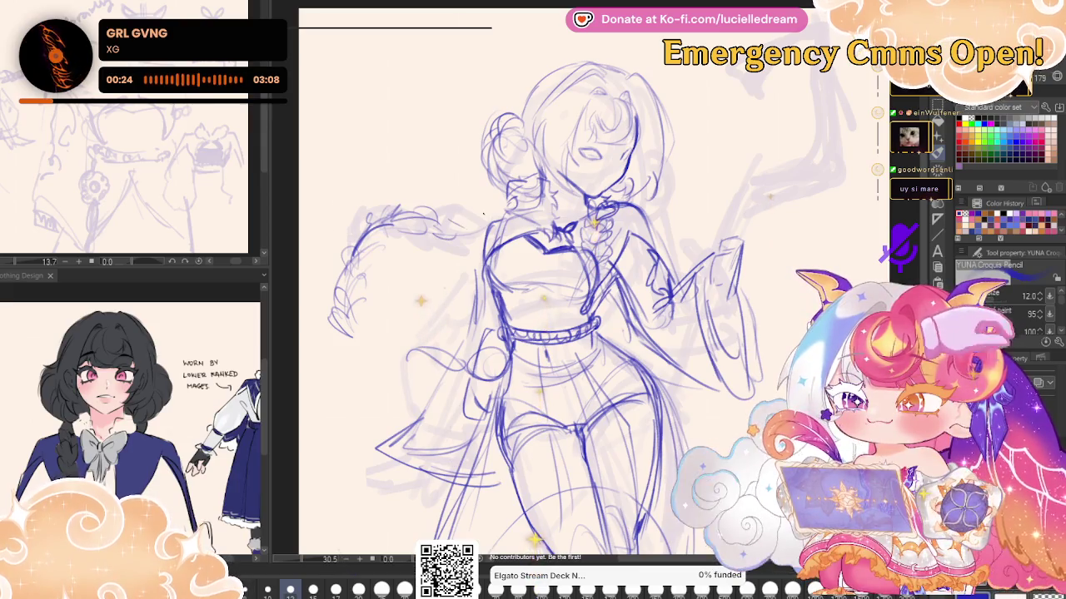
{"action": "key", "text": "h"}
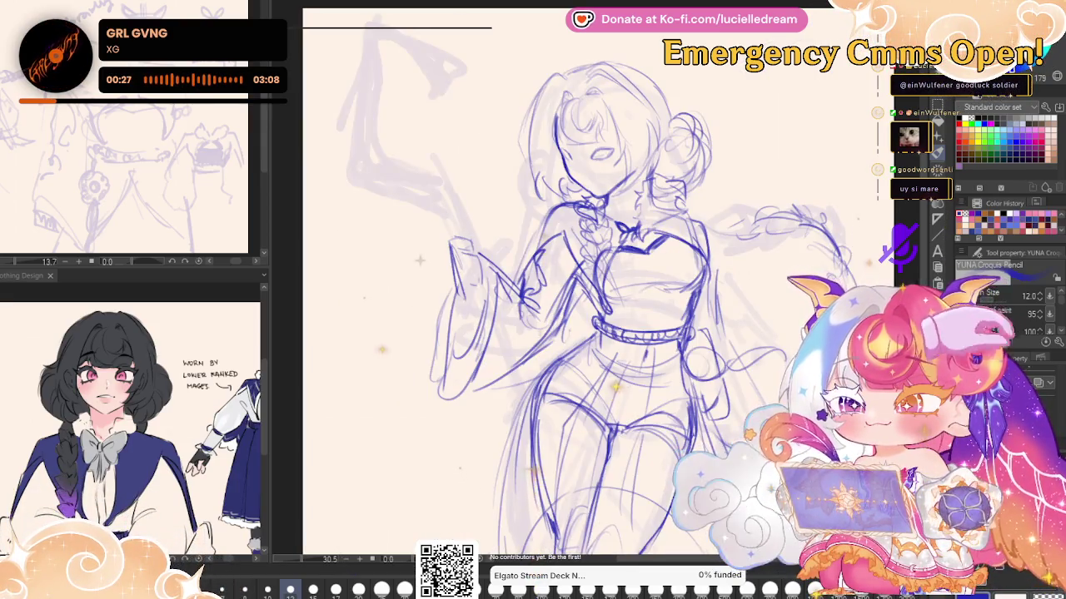
{"action": "key", "text": "h"}
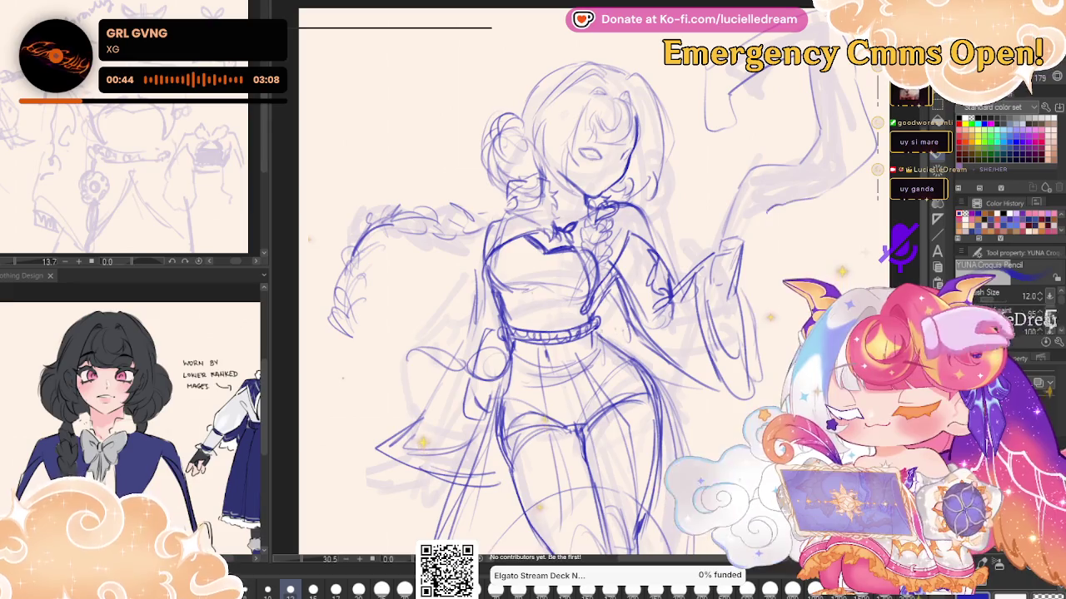
{"action": "key", "text": "h"}
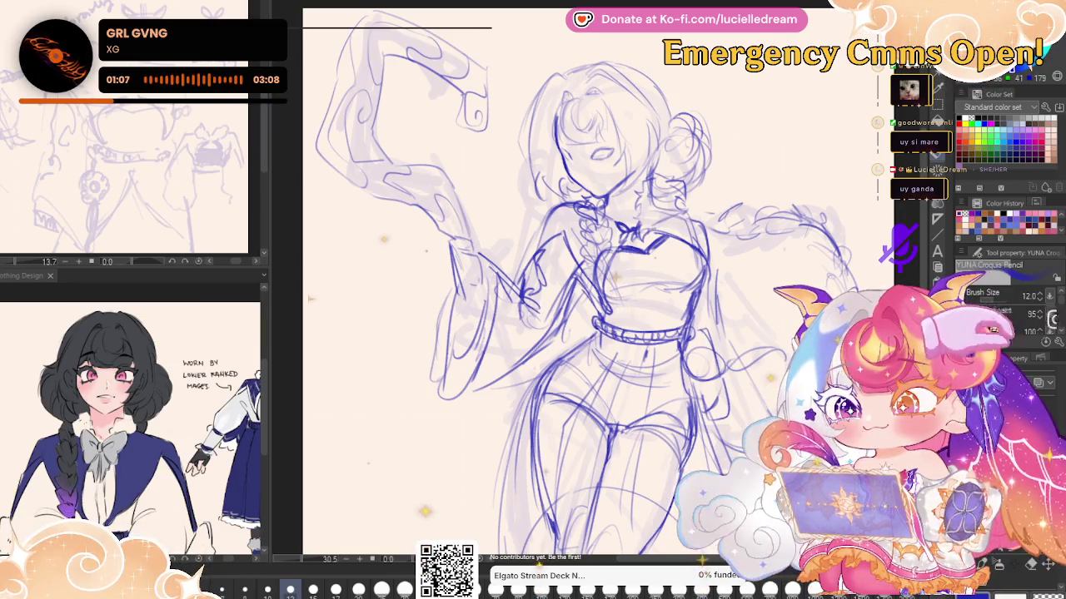
{"action": "key", "text": "h"}
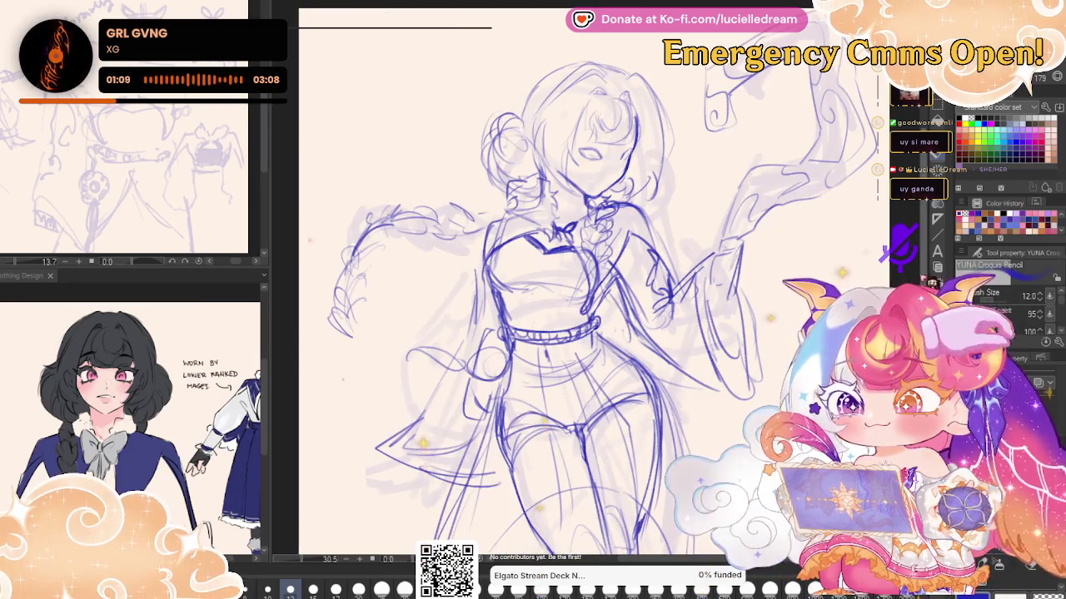
{"action": "scroll", "coordinate": [583, 283], "scroll_direction": "down", "scroll_amount": 3}
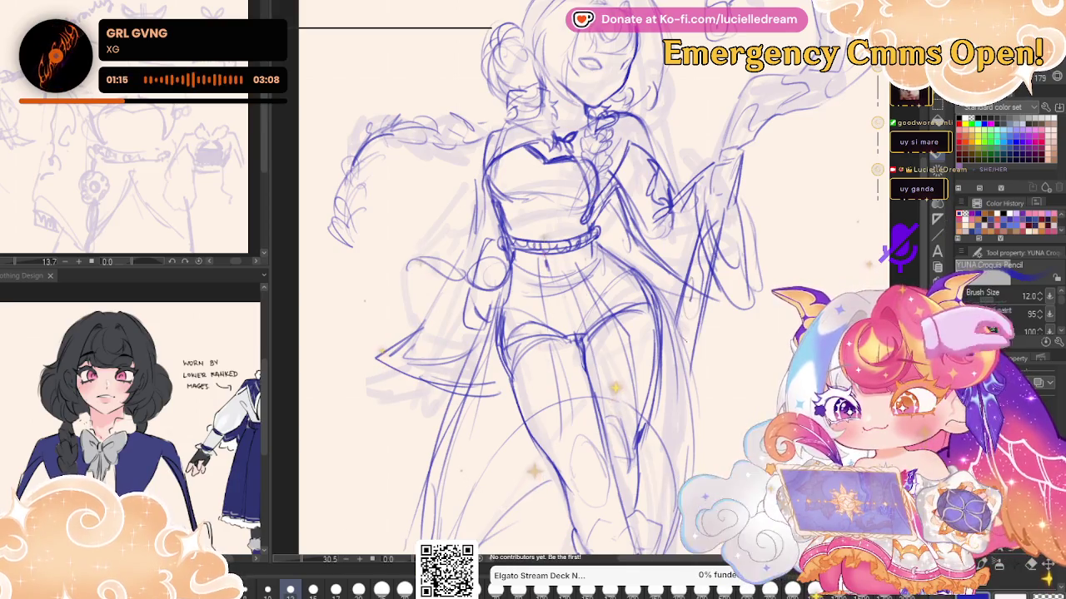
Add more blue pencil lines to the lower leg and scroll over the figure
{"action": "scroll", "coordinate": [583, 283], "scroll_direction": "down", "scroll_amount": 4}
{"action": "scroll", "coordinate": [583, 283], "scroll_direction": "down", "scroll_amount": 3}
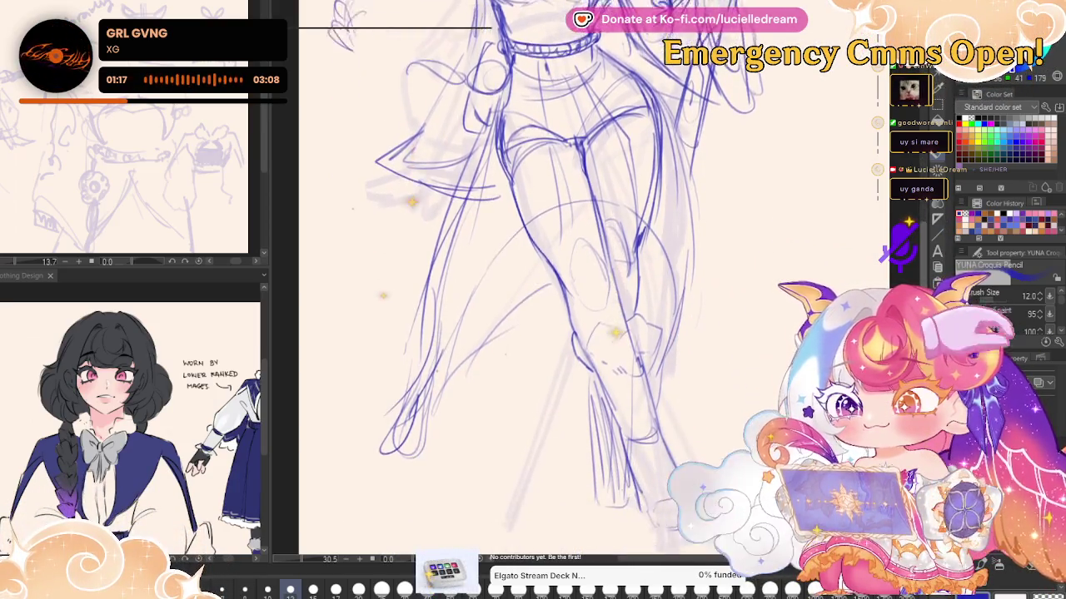
{"action": "left_click_drag", "start_coordinate": [577, 318], "coordinate": [529, 428]}
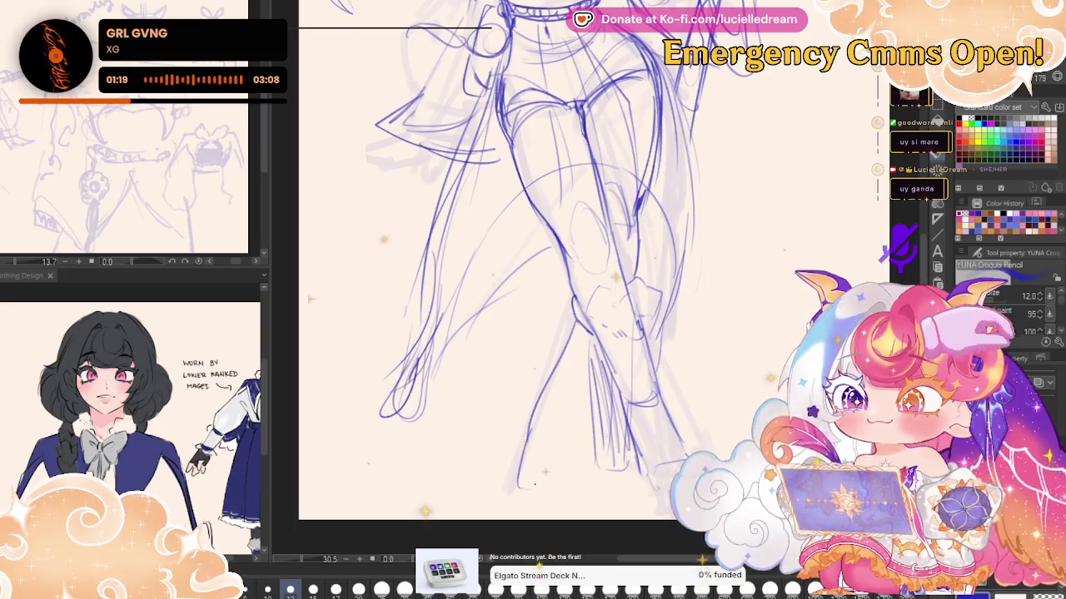
{"action": "left_click_drag", "start_coordinate": [571, 383], "coordinate": [522, 488]}
{"action": "scroll", "coordinate": [582, 283], "scroll_direction": "up", "scroll_amount": 5}
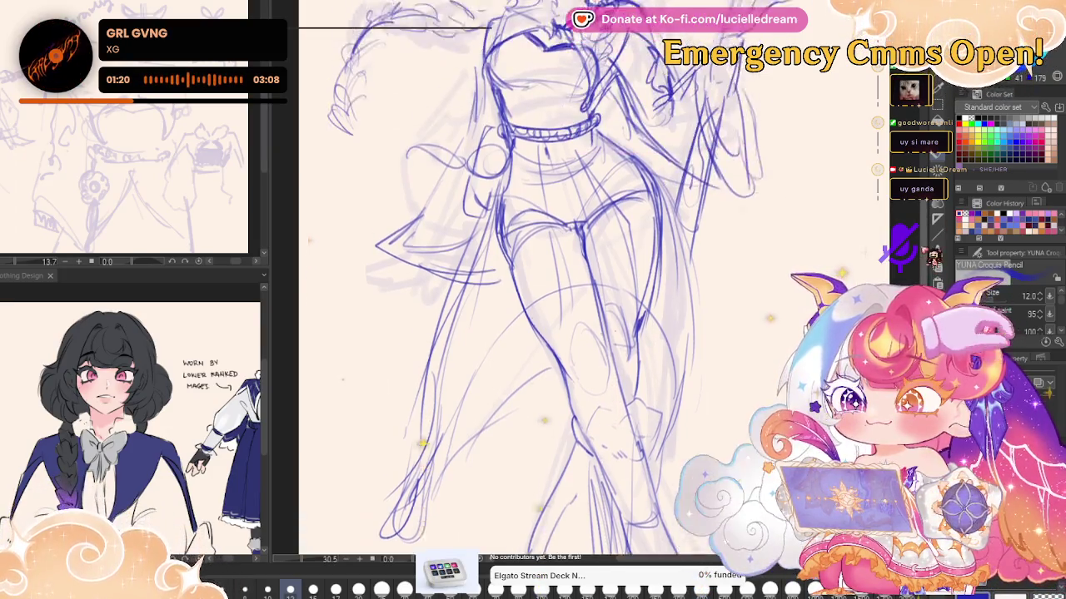
{"action": "scroll", "coordinate": [583, 283], "scroll_direction": "up", "scroll_amount": 4}
{"action": "scroll", "coordinate": [582, 283], "scroll_direction": "down", "scroll_amount": 6}
{"action": "scroll", "coordinate": [583, 283], "scroll_direction": "down", "scroll_amount": 1}
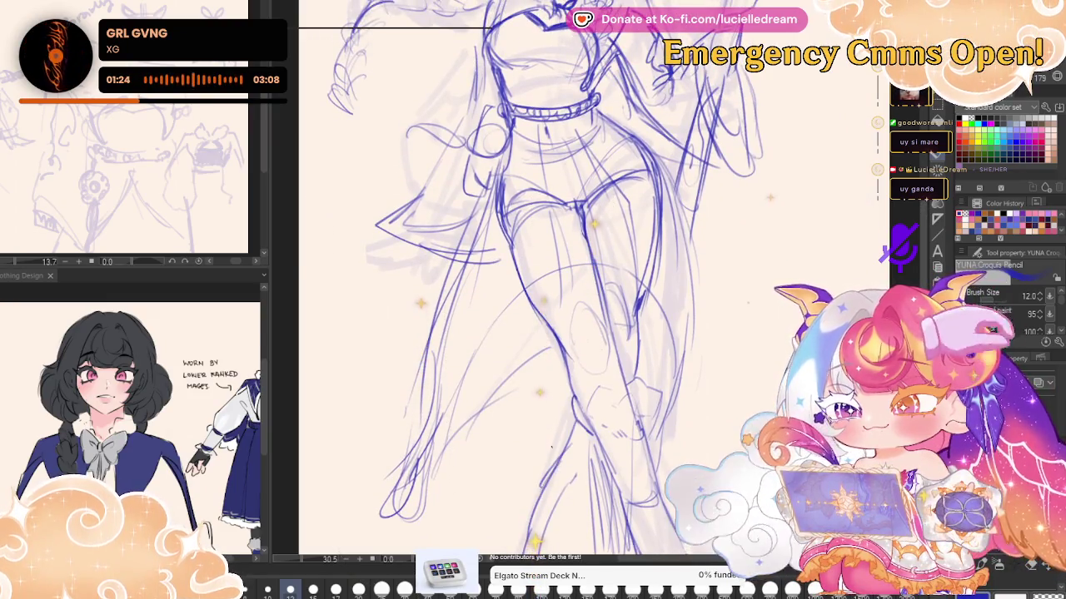
{"action": "scroll", "coordinate": [583, 283], "scroll_direction": "up", "scroll_amount": 1}
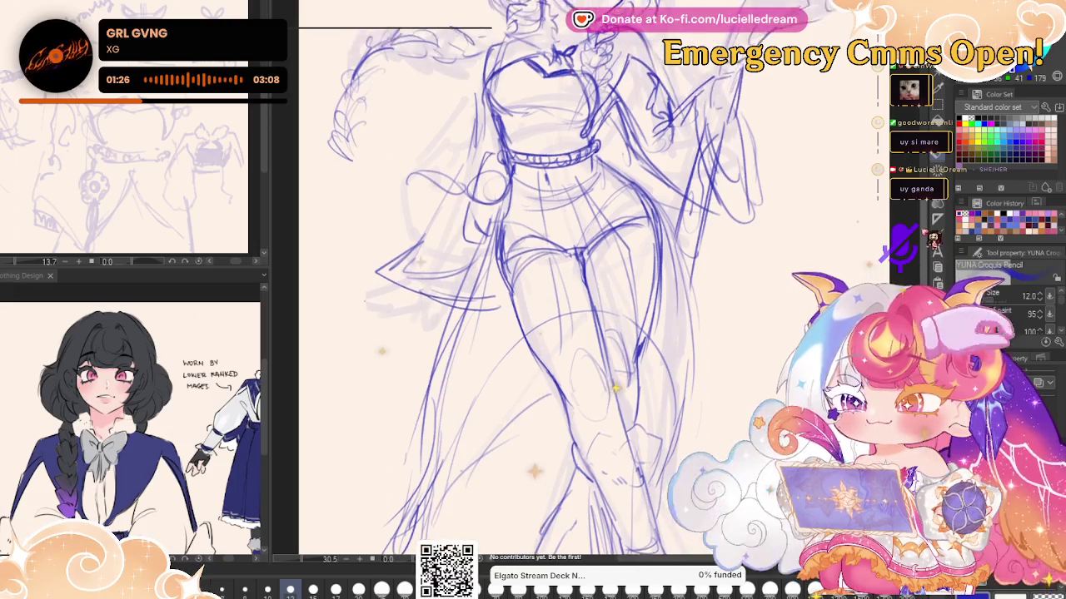
{"action": "scroll", "coordinate": [583, 283], "scroll_direction": "up", "scroll_amount": 1}
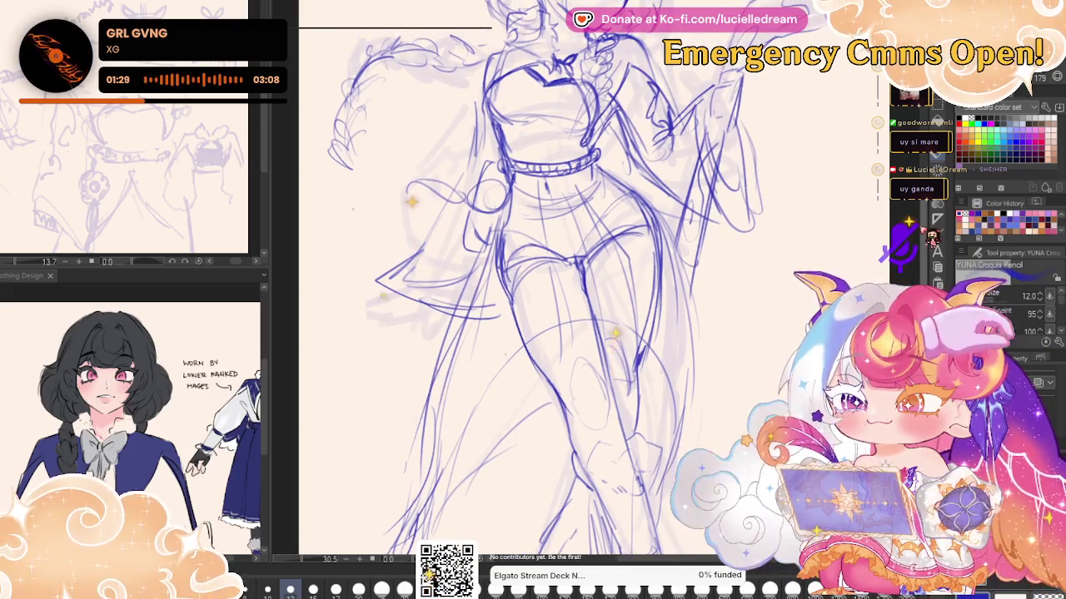
{"action": "scroll", "coordinate": [583, 283], "scroll_direction": "up", "scroll_amount": 2}
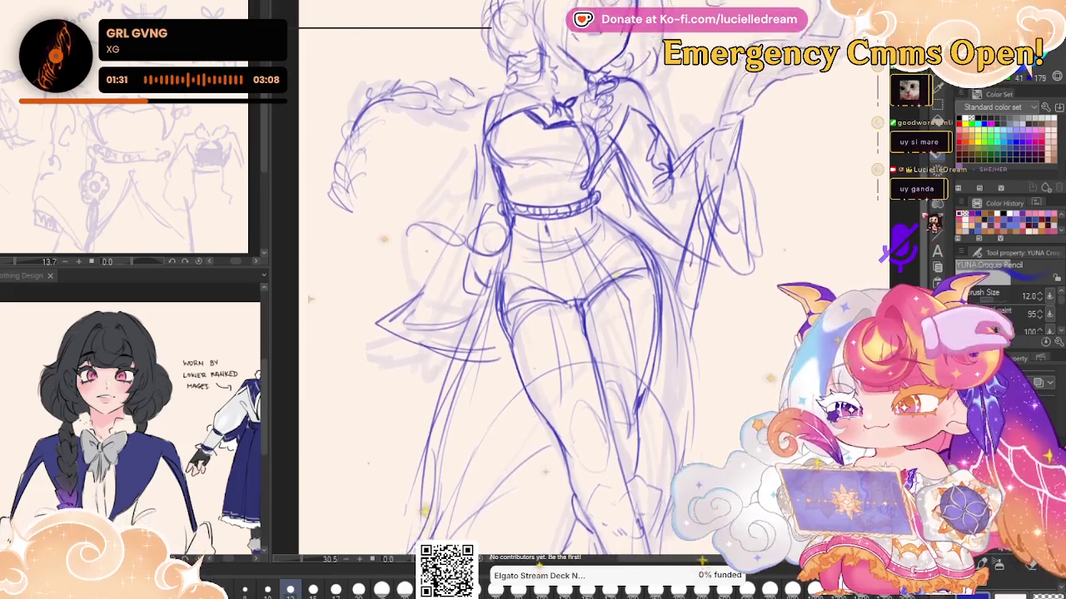
{"action": "scroll", "coordinate": [582, 283], "scroll_direction": "up", "scroll_amount": 3}
{"action": "scroll", "coordinate": [582, 283], "scroll_direction": "up", "scroll_amount": 1}
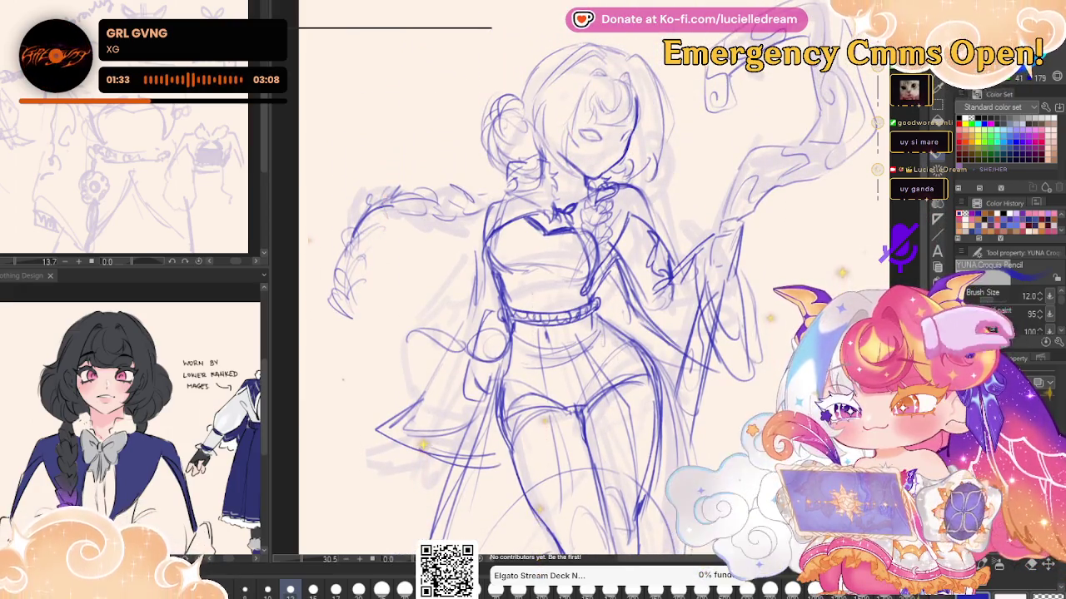
Mirror the canvas to check the figure, then clear the sketch away to a blank page
{"action": "key", "text": "h"}
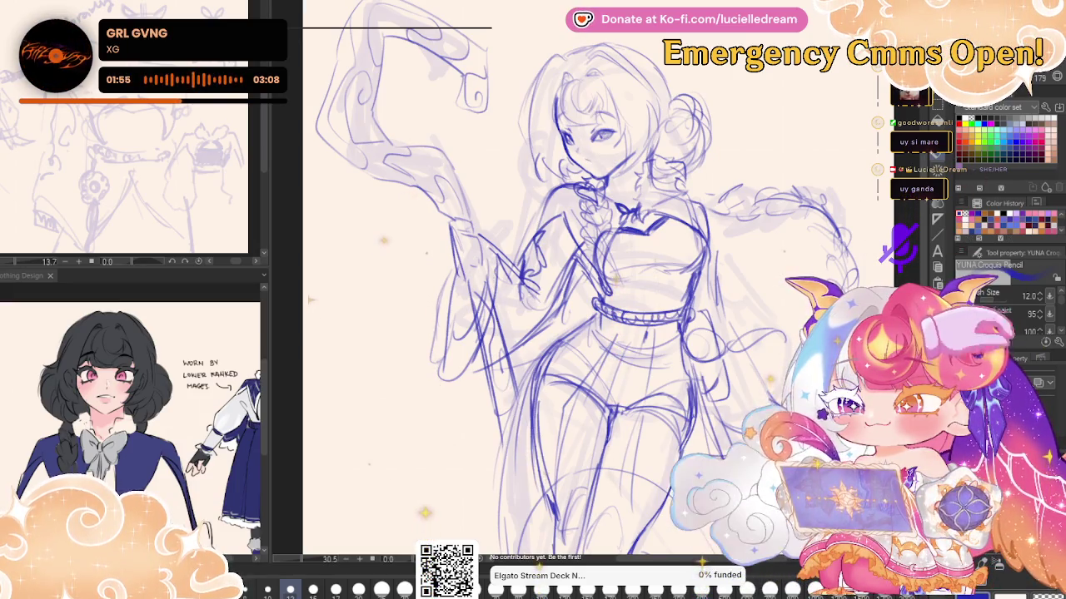
{"action": "key", "text": "h"}
{"action": "key", "text": "h"}
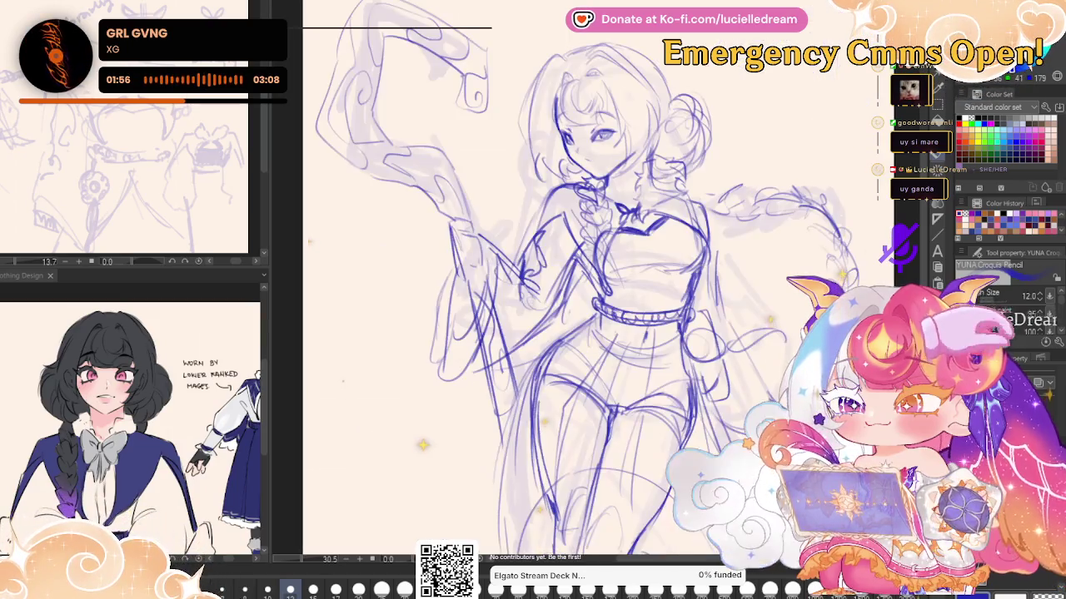
{"action": "key", "text": "h"}
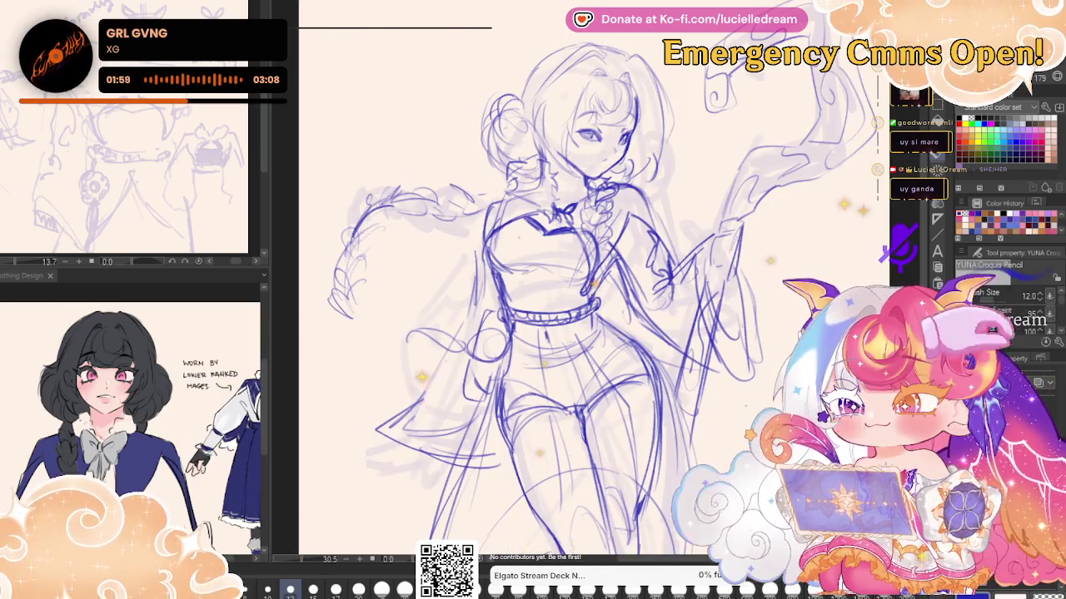
{"action": "key", "text": "h"}
{"action": "key", "text": "h"}
{"action": "key", "text": "h"}
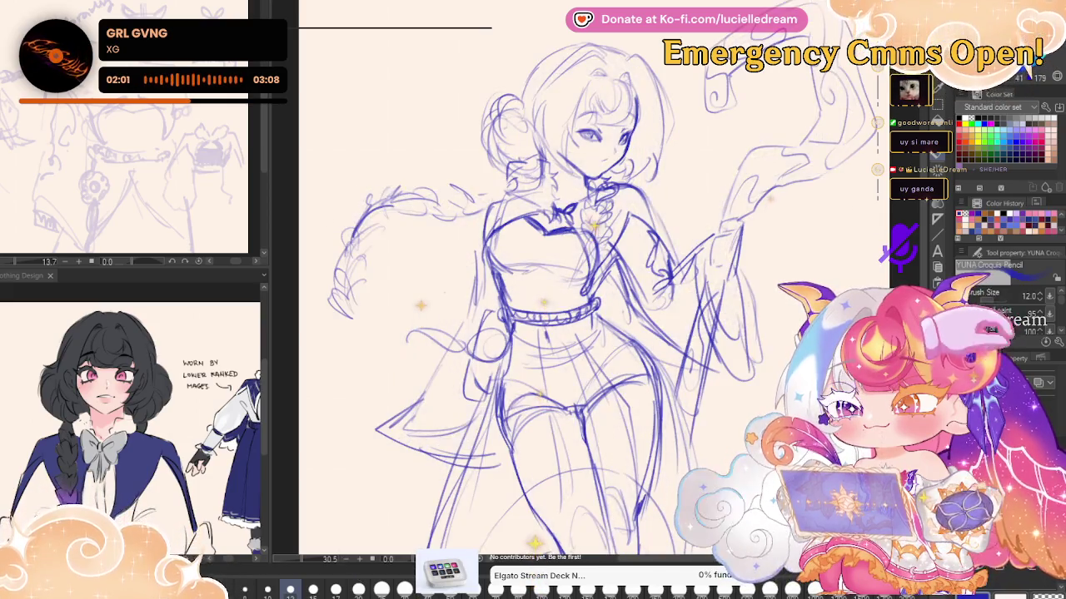
{"action": "key", "text": "h"}
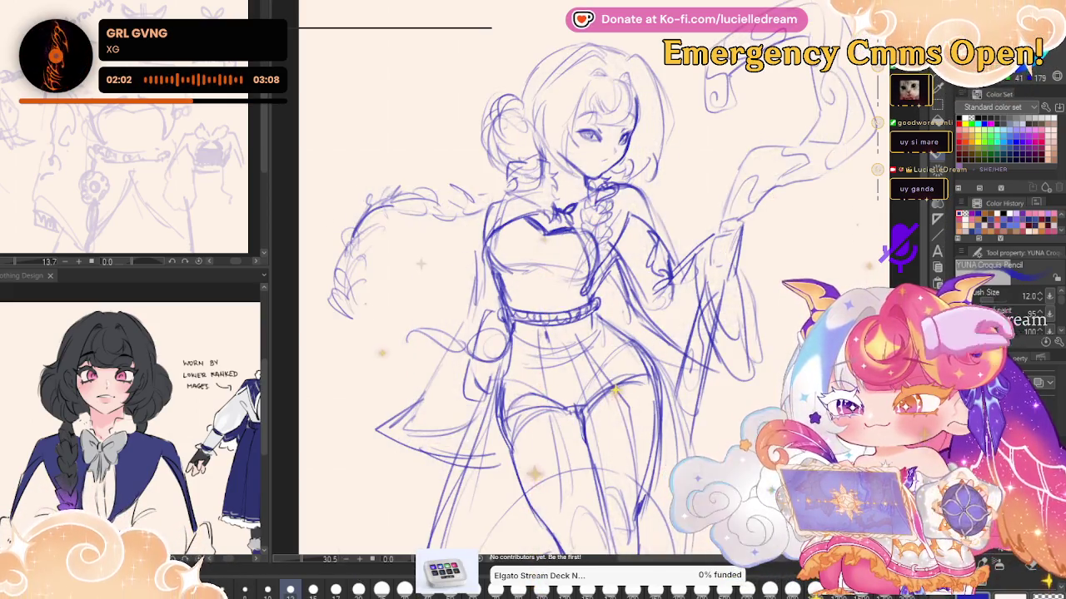
{"action": "key", "text": "h"}
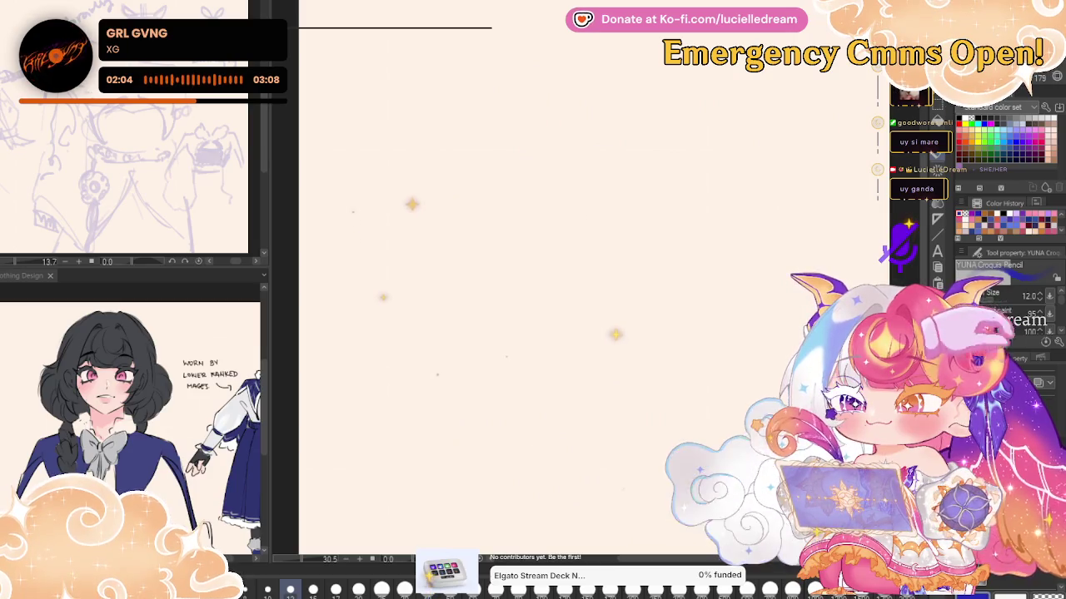
Set brush size to 40, rough out a head circle, and undo a shoulder curve
{"action": "scroll", "coordinate": [799, 96], "scroll_direction": "down", "scroll_amount": 3}
{"action": "scroll", "coordinate": [806, 101], "scroll_direction": "up", "scroll_amount": 2}
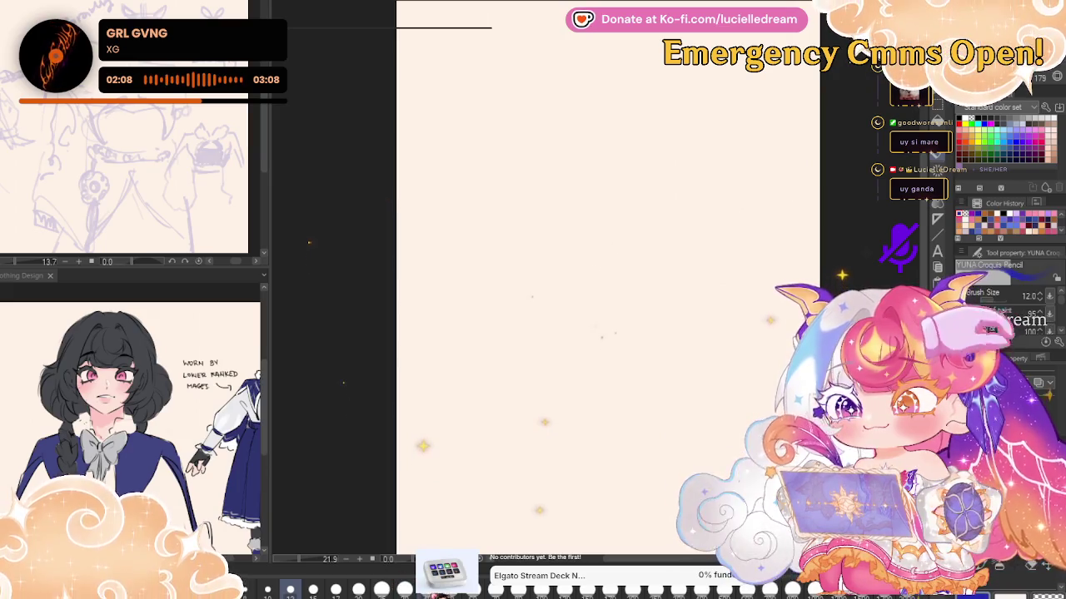
{"action": "key", "text": "bracketright"}
{"action": "key", "text": "bracketright"}
{"action": "key", "text": "bracketright"}
{"action": "mouse_move", "coordinate": [576, 77]}
{"action": "left_mouse_down"}
{"action": "mouse_move", "coordinate": [622, 90]}
{"action": "mouse_move", "coordinate": [529, 125]}
{"action": "mouse_move", "coordinate": [537, 168]}
{"action": "left_mouse_up"}
{"action": "left_click_drag", "start_coordinate": [616, 84], "coordinate": [595, 190]}
{"action": "left_click_drag", "start_coordinate": [595, 116], "coordinate": [574, 185]}
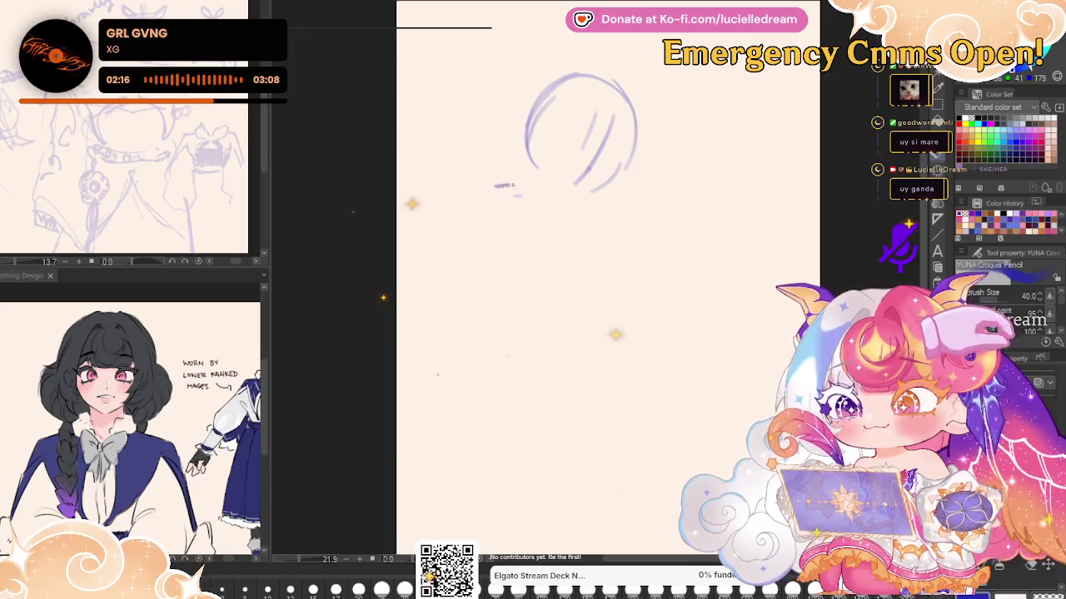
{"action": "mouse_move", "coordinate": [497, 182]}
{"action": "left_mouse_down"}
{"action": "mouse_move", "coordinate": [478, 248]}
{"action": "mouse_move", "coordinate": [500, 301]}
{"action": "left_mouse_up"}
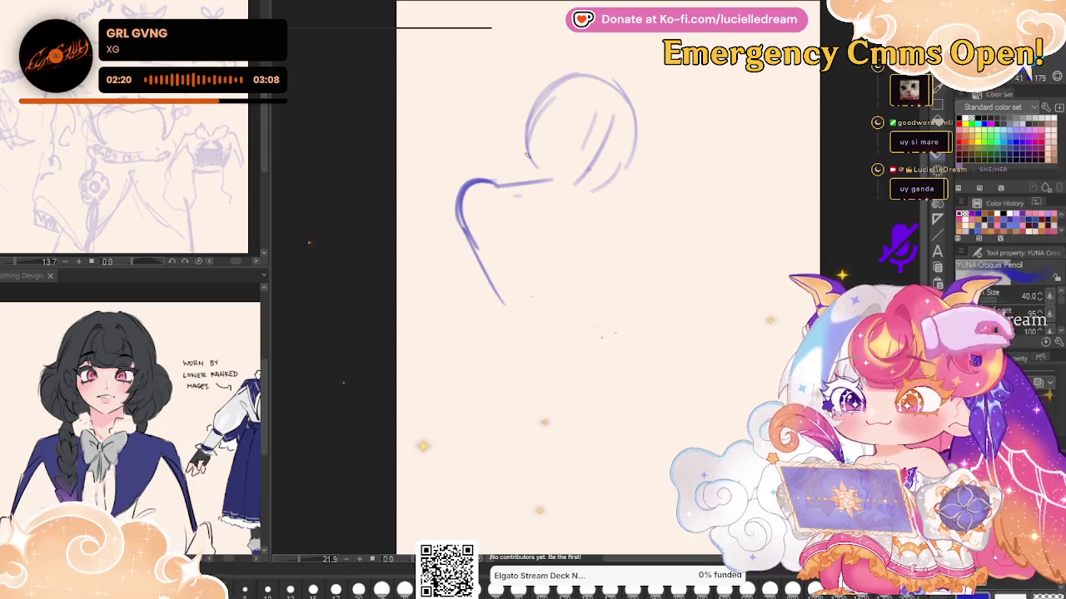
{"action": "key", "text": "ctrl+z"}
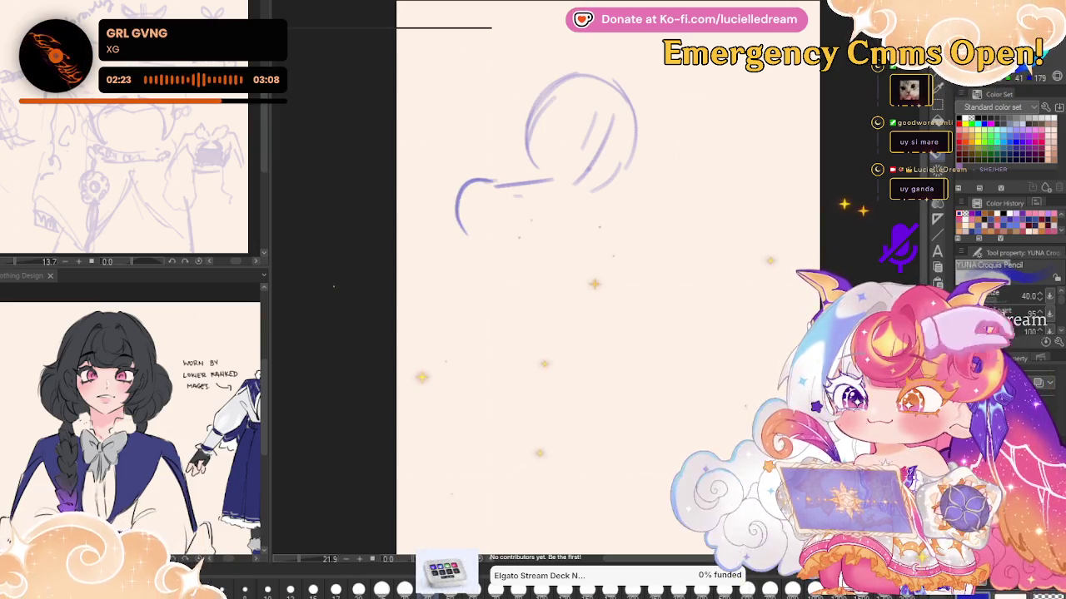
{"action": "key", "text": "ctrl+z"}
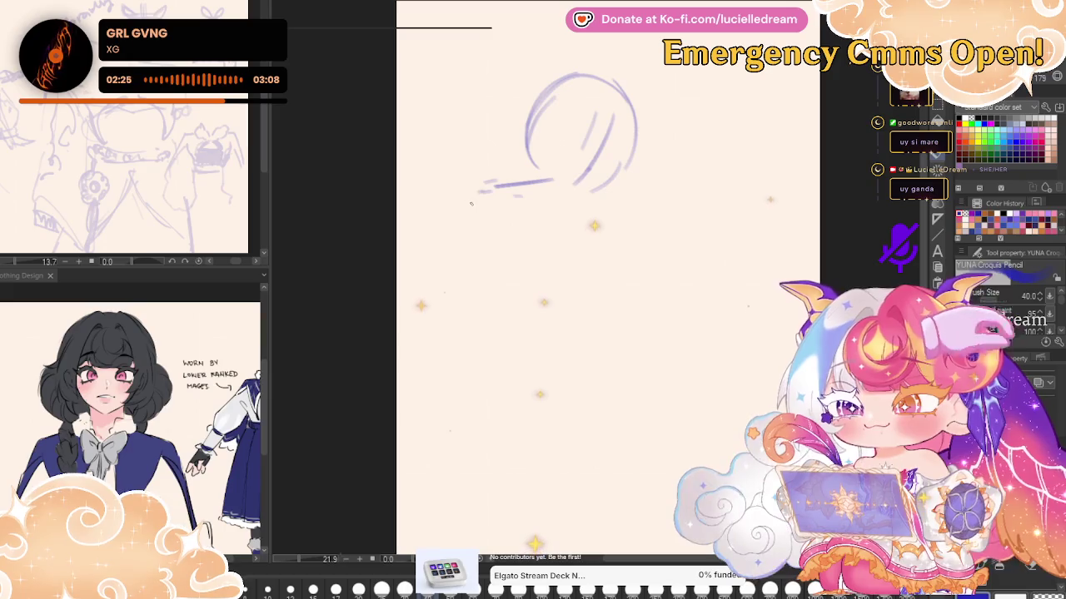
Sketch the left body curve, torso lines and both legs down to the feet
{"action": "left_click_drag", "start_coordinate": [469, 202], "coordinate": [501, 280]}
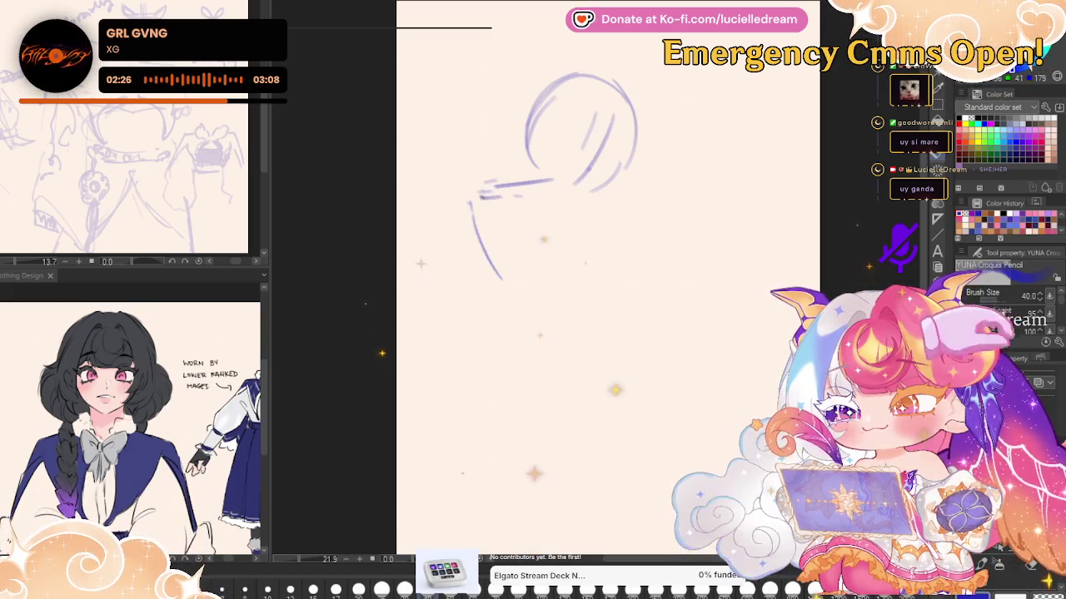
{"action": "left_click_drag", "start_coordinate": [480, 198], "coordinate": [515, 273]}
{"action": "mouse_move", "coordinate": [606, 227]}
{"action": "left_mouse_down"}
{"action": "mouse_move", "coordinate": [617, 274]}
{"action": "mouse_move", "coordinate": [632, 273]}
{"action": "left_mouse_up"}
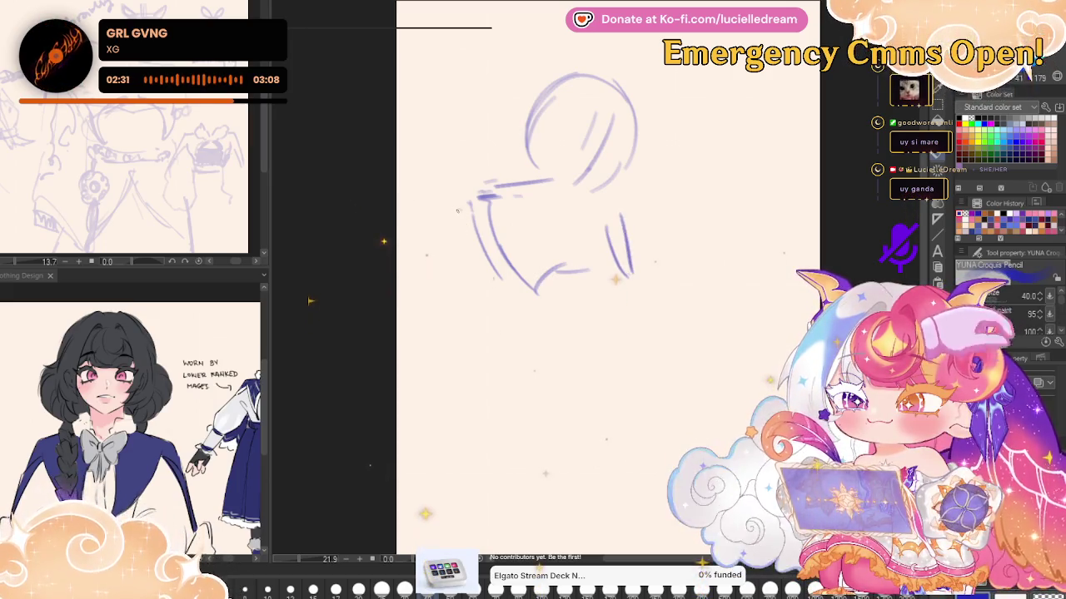
{"action": "mouse_move", "coordinate": [456, 211]}
{"action": "left_mouse_down"}
{"action": "mouse_move", "coordinate": [451, 301]}
{"action": "mouse_move", "coordinate": [419, 383]}
{"action": "left_mouse_up"}
{"action": "left_click_drag", "start_coordinate": [443, 313], "coordinate": [406, 386]}
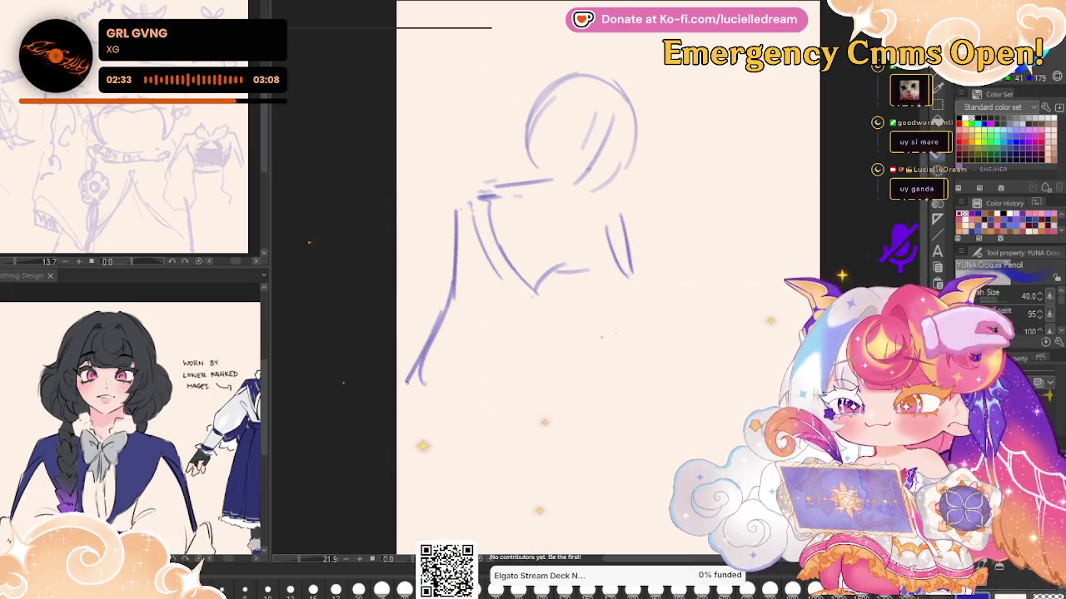
{"action": "left_click_drag", "start_coordinate": [487, 281], "coordinate": [460, 391]}
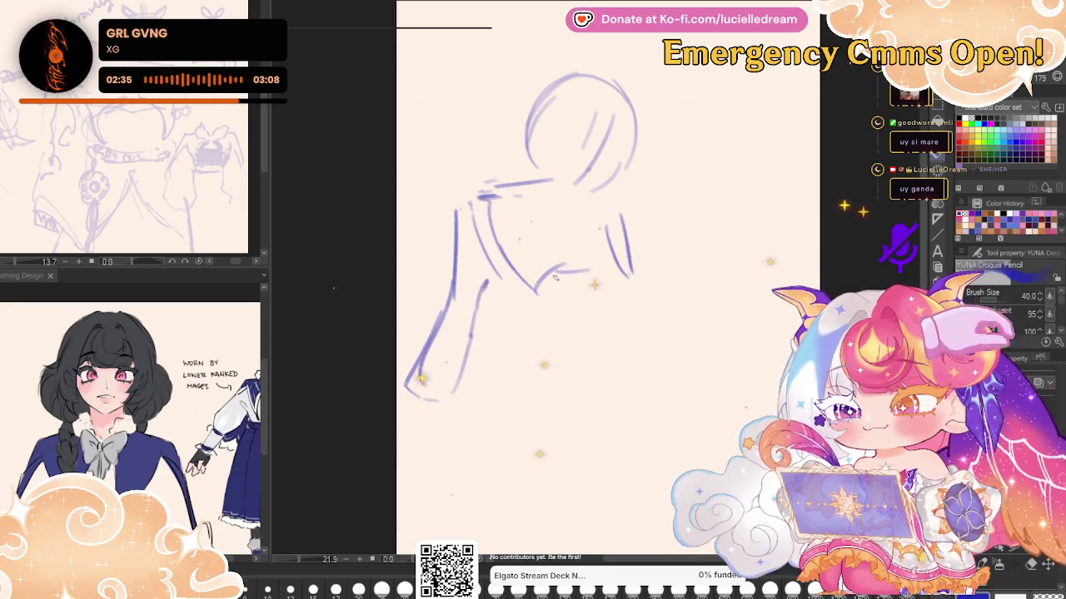
{"action": "mouse_move", "coordinate": [524, 287]}
{"action": "left_mouse_down"}
{"action": "mouse_move", "coordinate": [539, 397]}
{"action": "mouse_move", "coordinate": [531, 378]}
{"action": "left_mouse_up"}
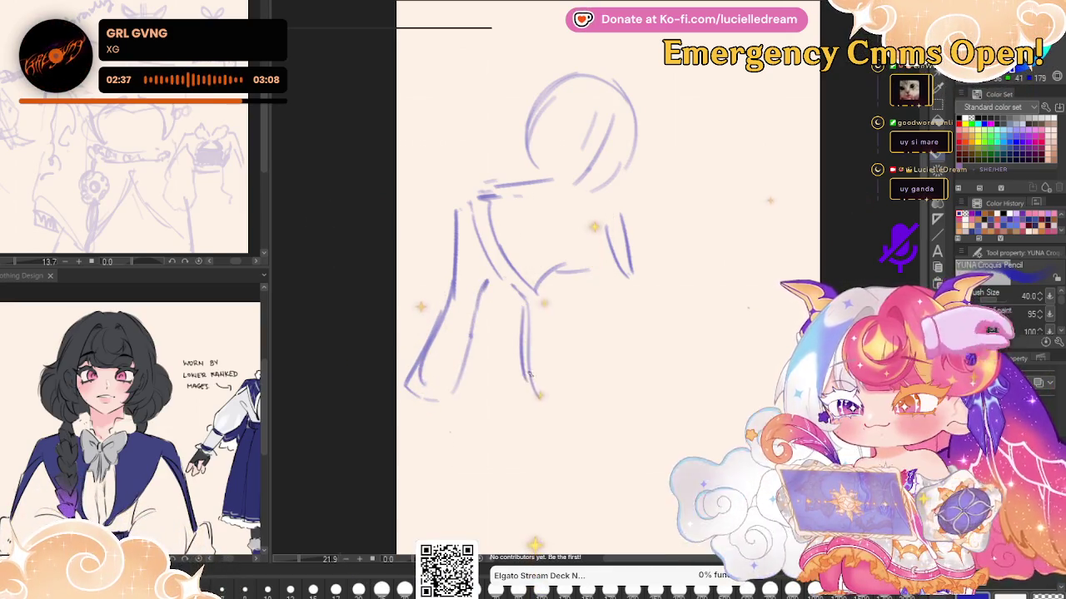
{"action": "left_click_drag", "start_coordinate": [523, 315], "coordinate": [557, 415]}
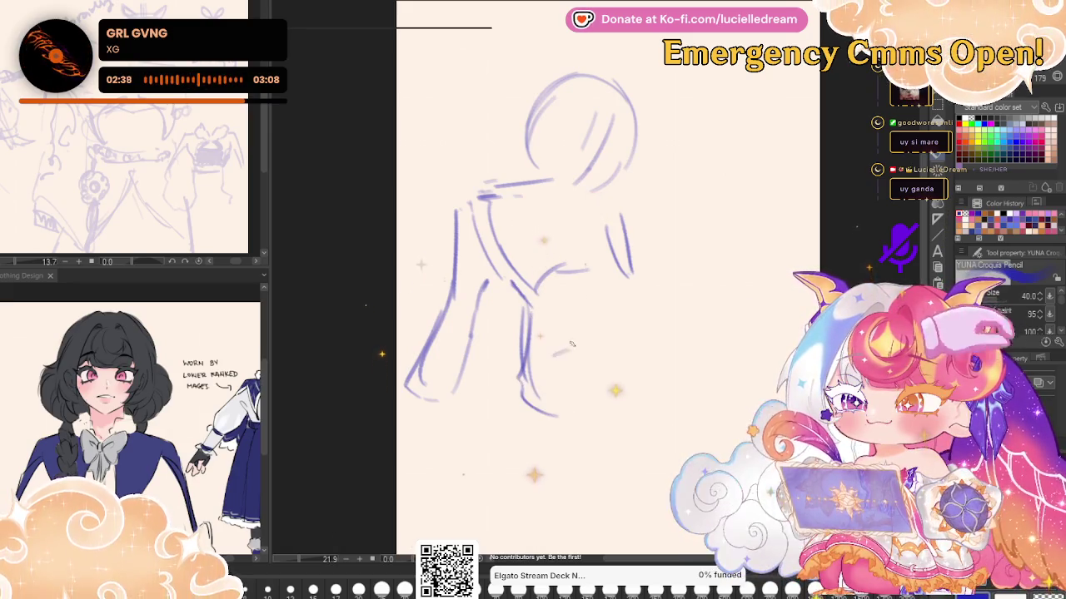
Erase a stray long stroke on the right and clear the whole sketch
{"action": "left_click_drag", "start_coordinate": [556, 343], "coordinate": [711, 286]}
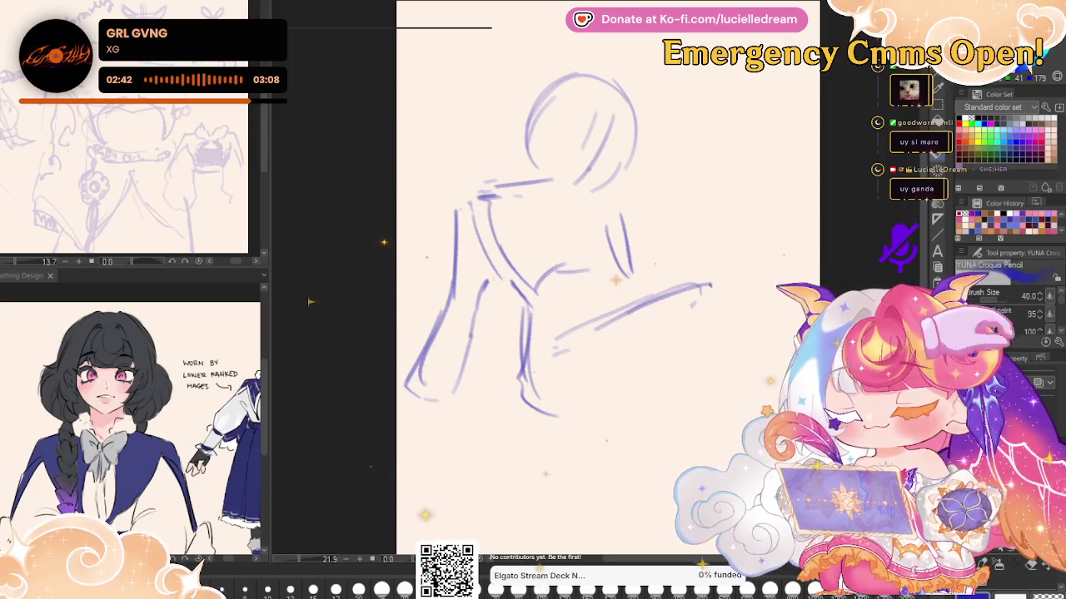
{"action": "mouse_move", "coordinate": [712, 285]}
{"action": "left_mouse_down"}
{"action": "mouse_move", "coordinate": [600, 333]}
{"action": "mouse_move", "coordinate": [696, 297]}
{"action": "left_mouse_up"}
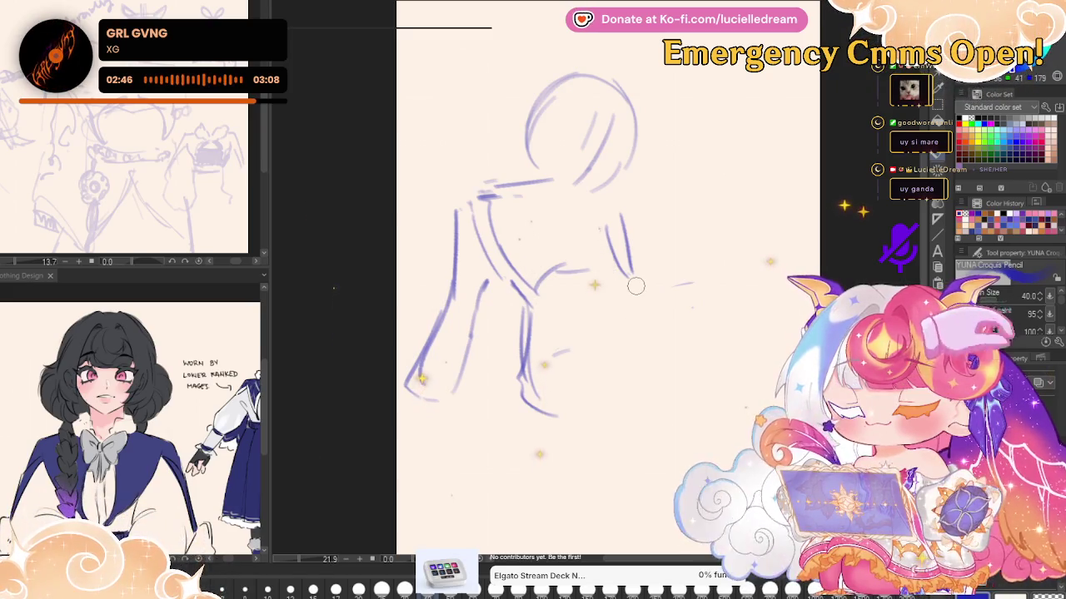
{"action": "key", "text": "Delete"}
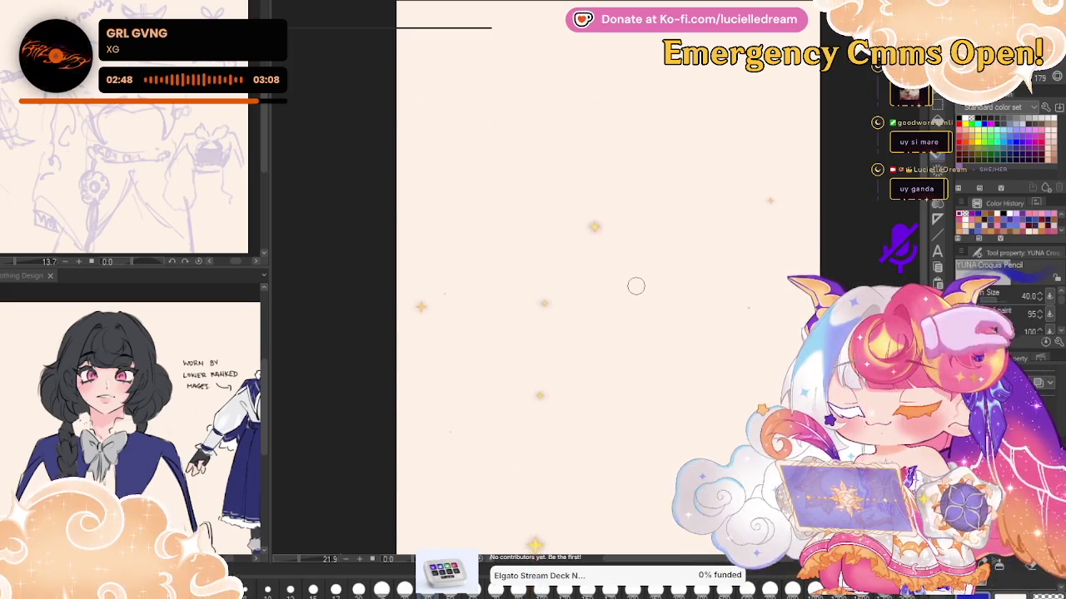
Draw a new head circle with face guides, two eyes and loose hair strands
{"action": "mouse_move", "coordinate": [638, 104]}
{"action": "left_mouse_down"}
{"action": "mouse_move", "coordinate": [537, 125]}
{"action": "mouse_move", "coordinate": [546, 182]}
{"action": "left_mouse_up"}
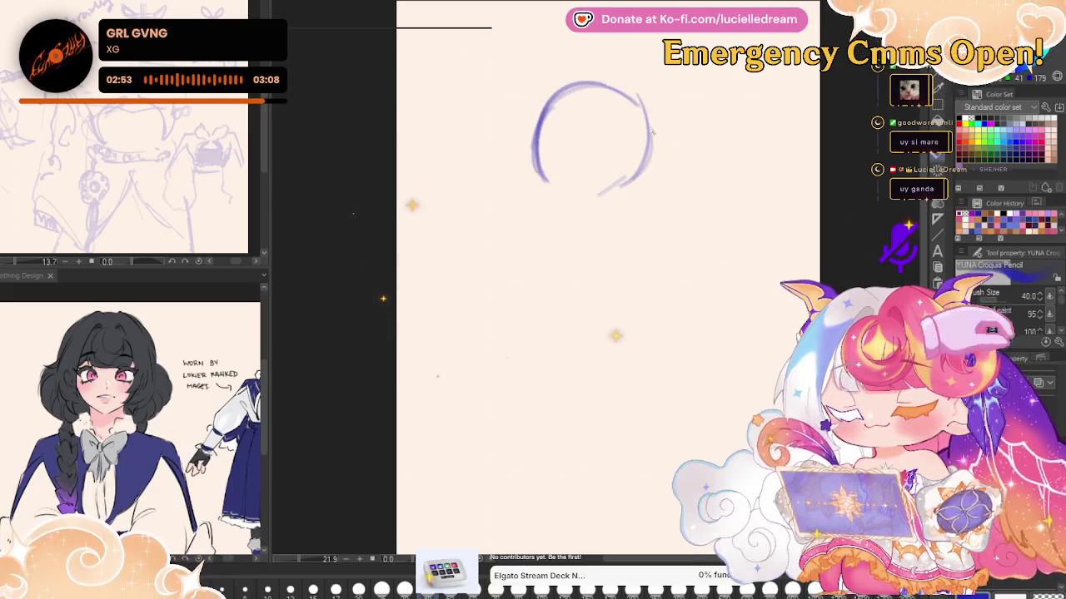
{"action": "left_click_drag", "start_coordinate": [622, 123], "coordinate": [587, 208]}
{"action": "left_click_drag", "start_coordinate": [558, 167], "coordinate": [620, 183]}
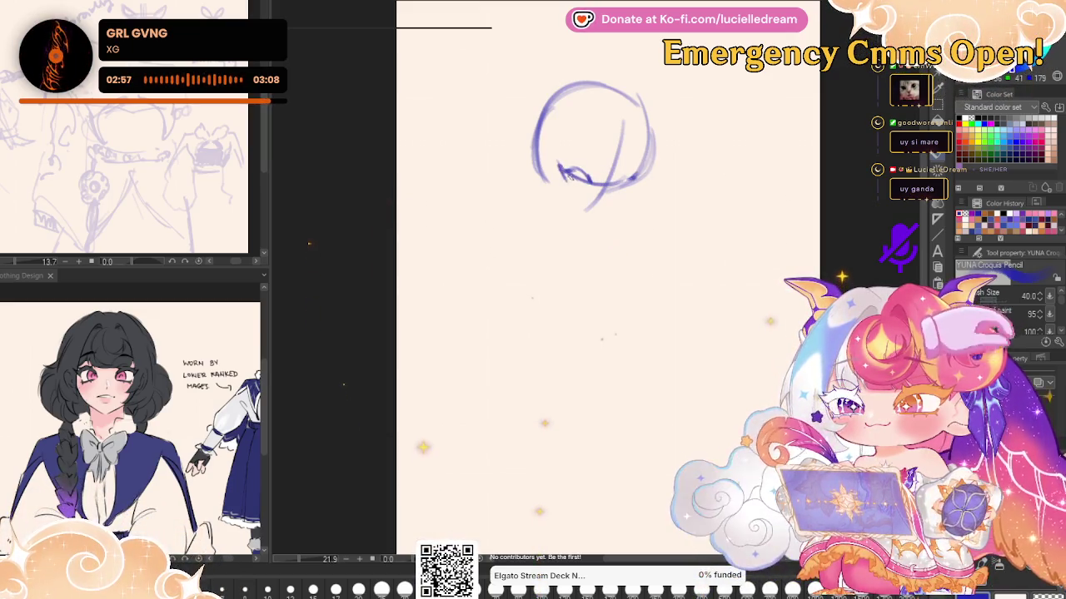
{"action": "left_click_drag", "start_coordinate": [614, 181], "coordinate": [637, 173]}
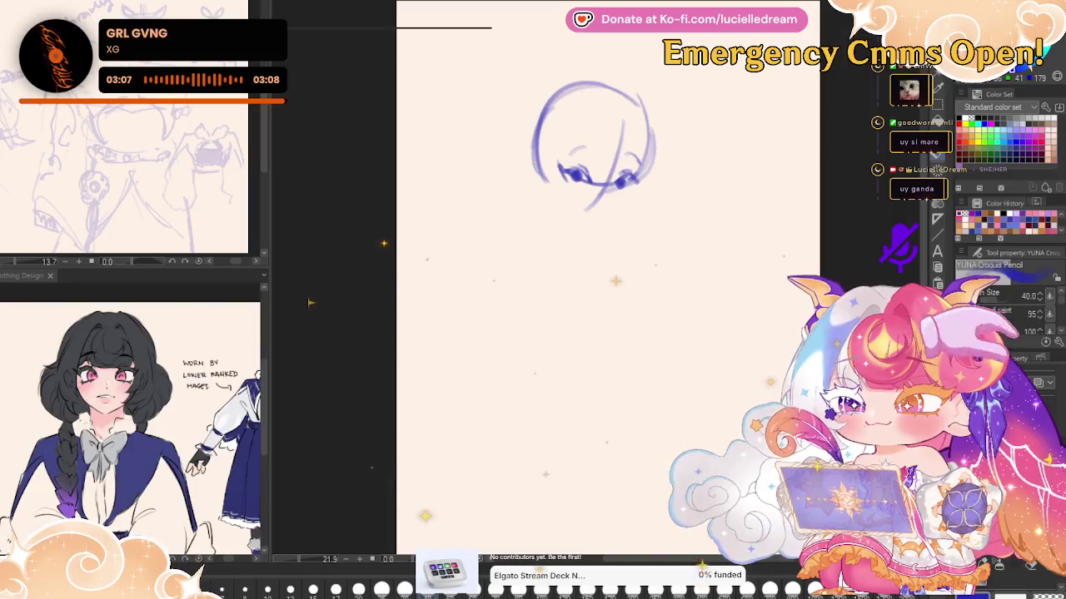
{"action": "mouse_move", "coordinate": [537, 117]}
{"action": "left_mouse_down"}
{"action": "mouse_move", "coordinate": [513, 208]}
{"action": "mouse_move", "coordinate": [568, 223]}
{"action": "mouse_move", "coordinate": [558, 143]}
{"action": "mouse_move", "coordinate": [591, 97]}
{"action": "left_mouse_up"}
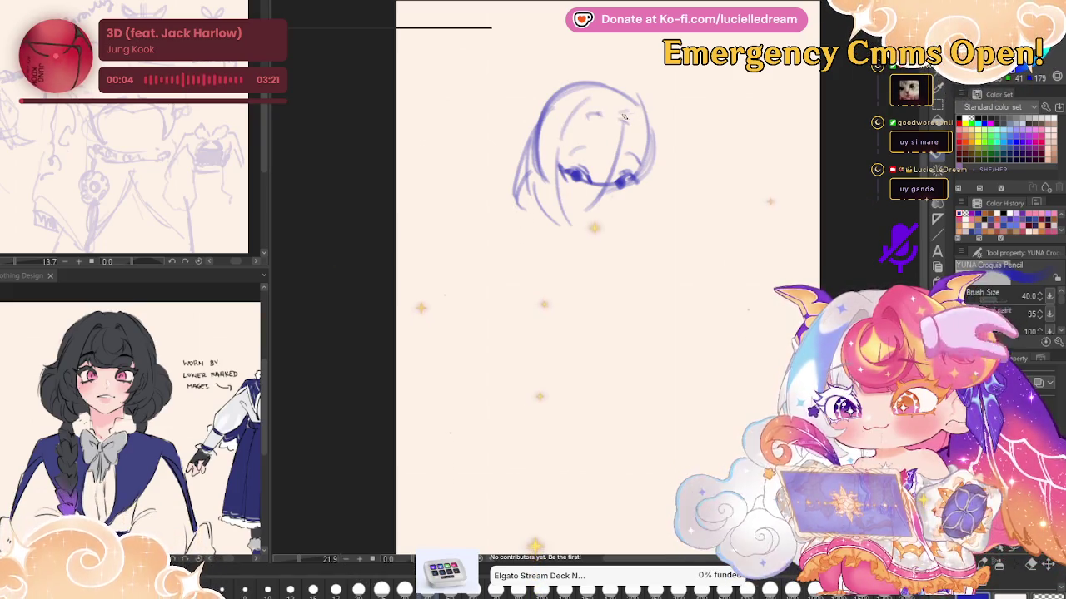
{"action": "left_click_drag", "start_coordinate": [573, 123], "coordinate": [586, 165]}
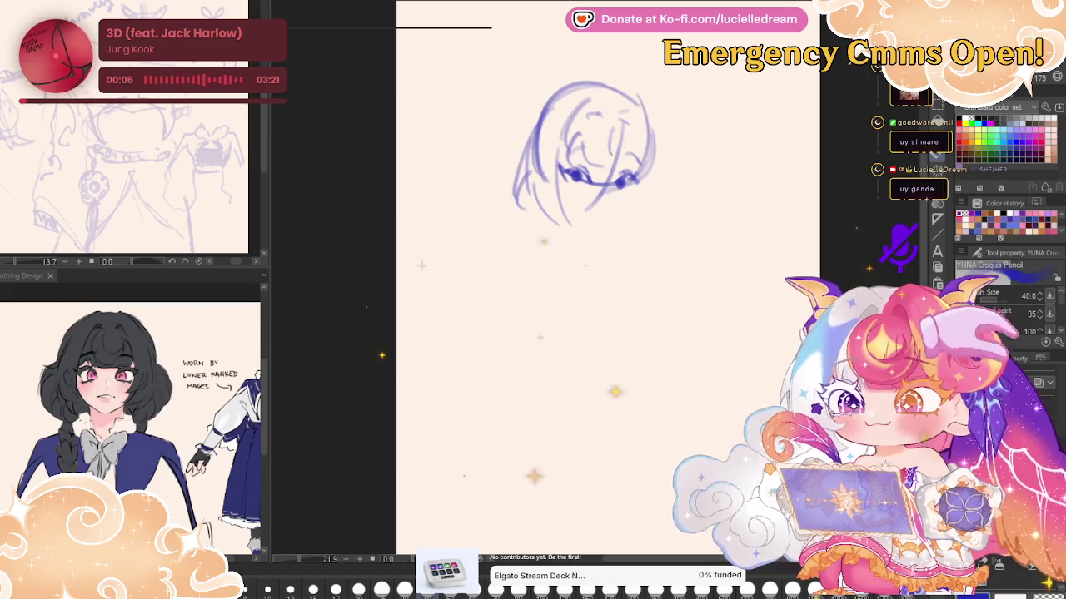
{"action": "left_click_drag", "start_coordinate": [618, 125], "coordinate": [623, 165]}
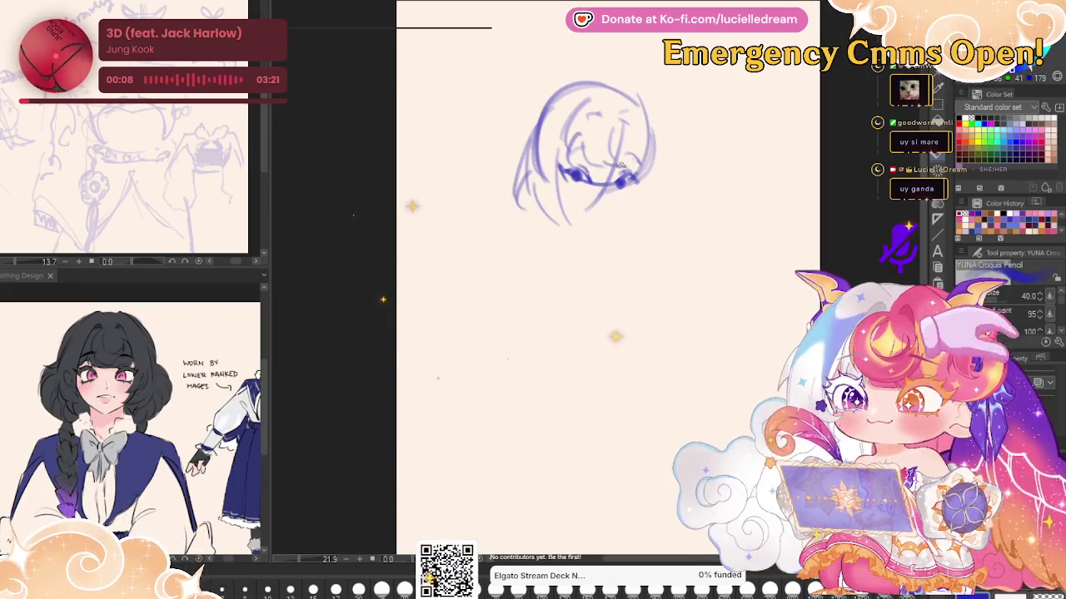
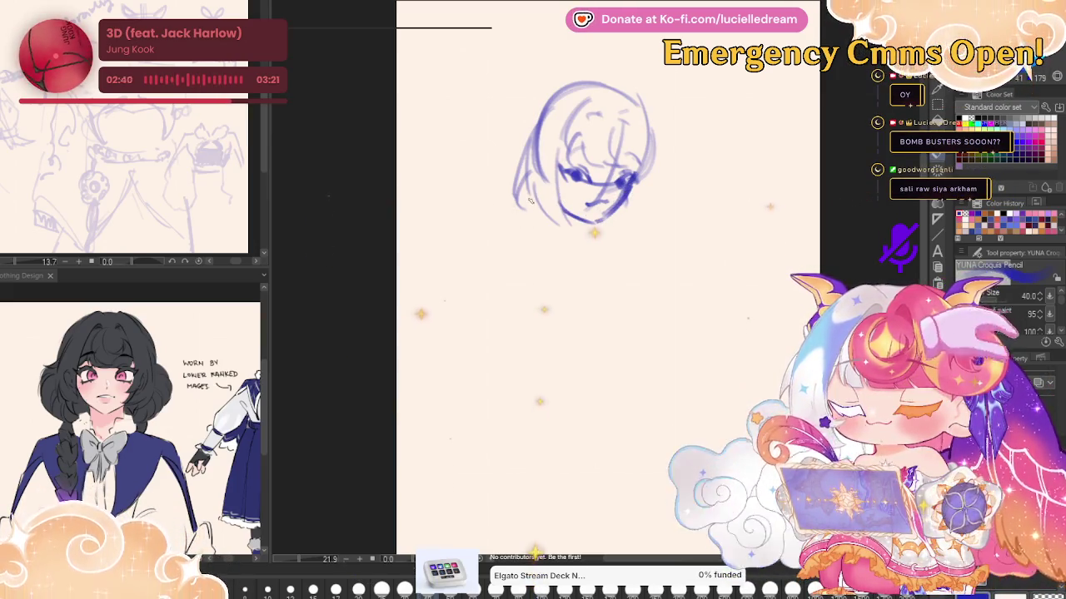
Sketch the neck, jaw line, and the left shoulder and arm curve under the head
{"action": "left_click_drag", "start_coordinate": [574, 218], "coordinate": [563, 244]}
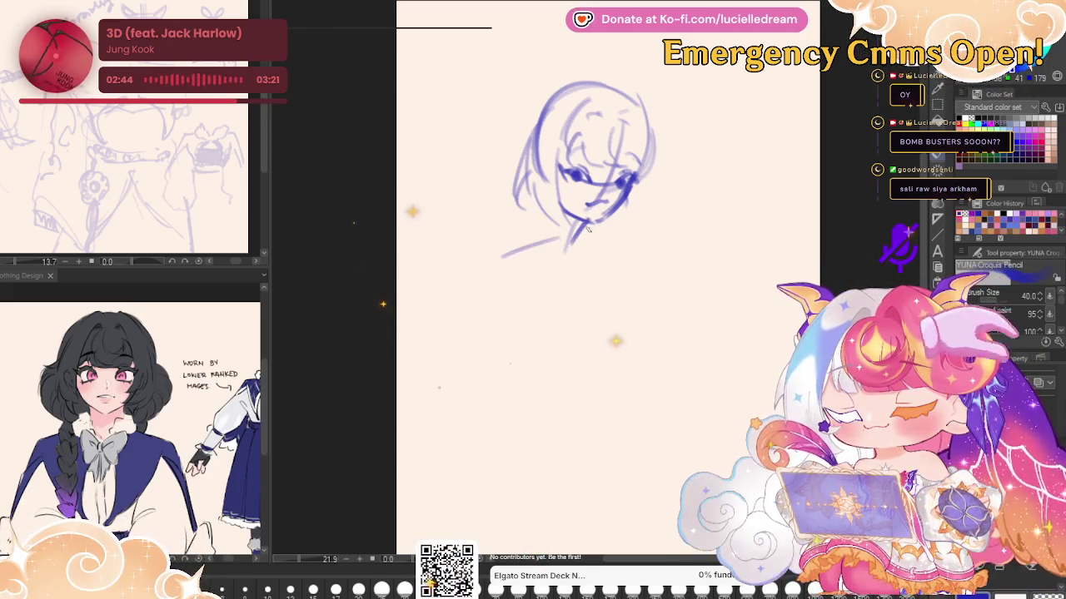
{"action": "left_click_drag", "start_coordinate": [618, 215], "coordinate": [631, 224]}
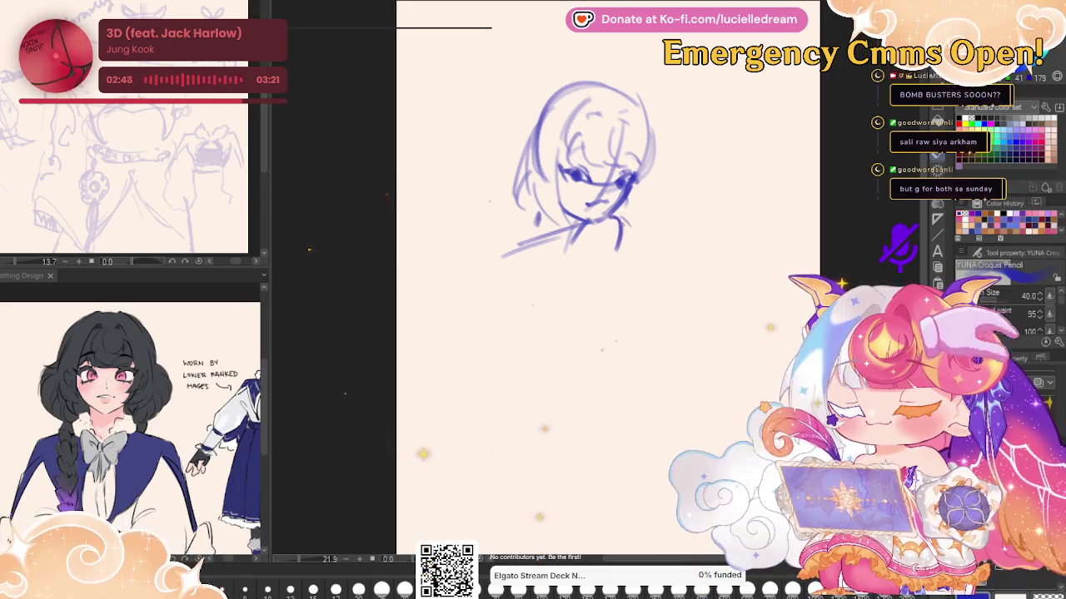
{"action": "left_click_drag", "start_coordinate": [589, 241], "coordinate": [629, 285]}
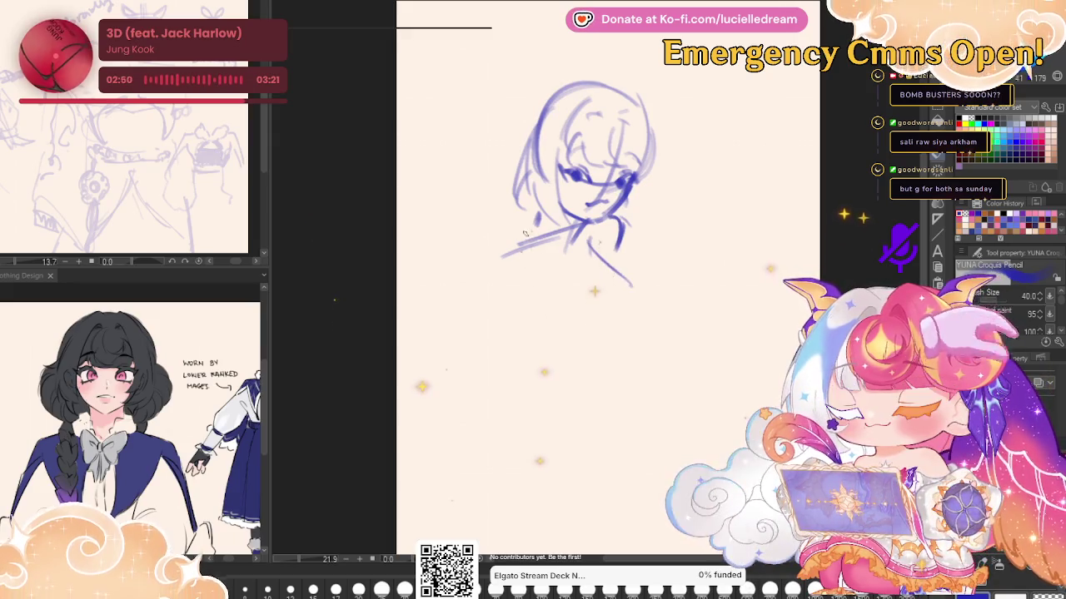
{"action": "mouse_move", "coordinate": [516, 237]}
{"action": "left_mouse_down"}
{"action": "mouse_move", "coordinate": [530, 321]}
{"action": "mouse_move", "coordinate": [612, 303]}
{"action": "left_mouse_up"}
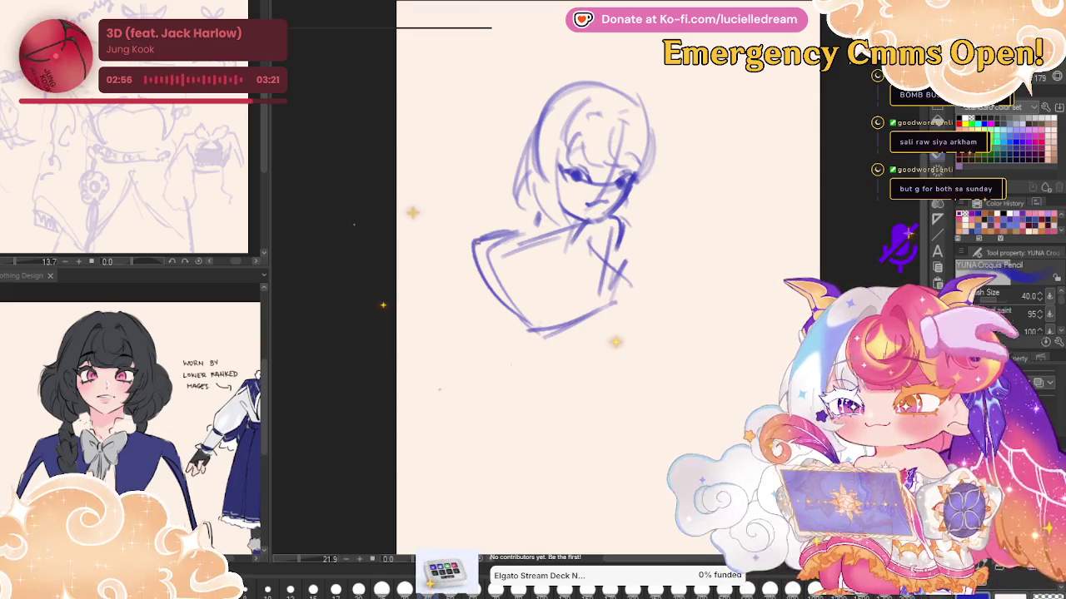
{"action": "mouse_move", "coordinate": [487, 235]}
{"action": "left_mouse_down"}
{"action": "mouse_move", "coordinate": [495, 336]}
{"action": "mouse_move", "coordinate": [463, 420]}
{"action": "left_mouse_up"}
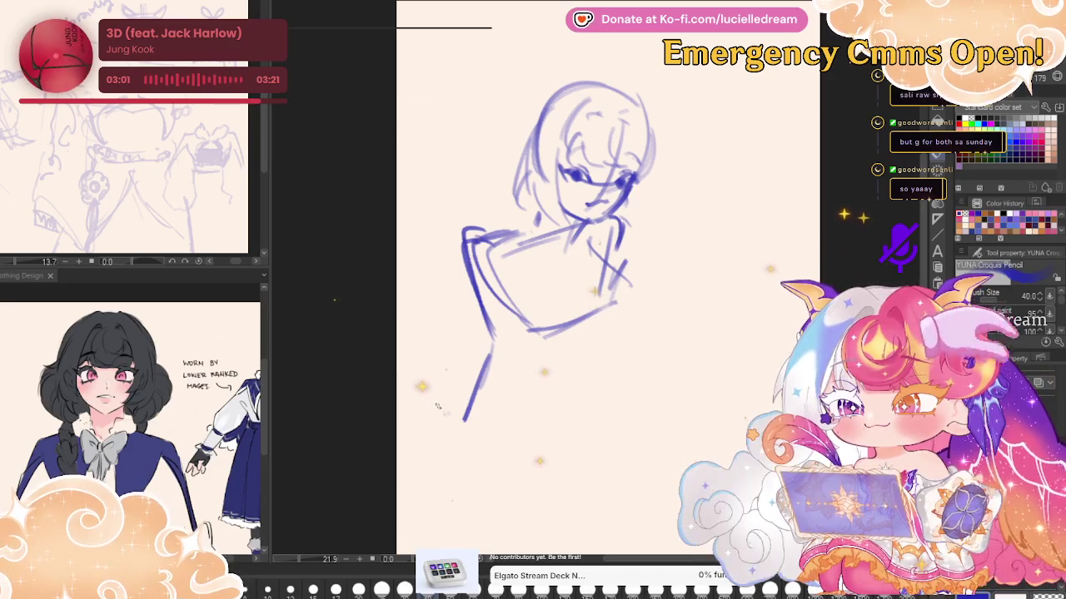
Add the torso, a V shape at the hips, leg curves and a long stroke to the right
{"action": "left_click_drag", "start_coordinate": [426, 414], "coordinate": [471, 383]}
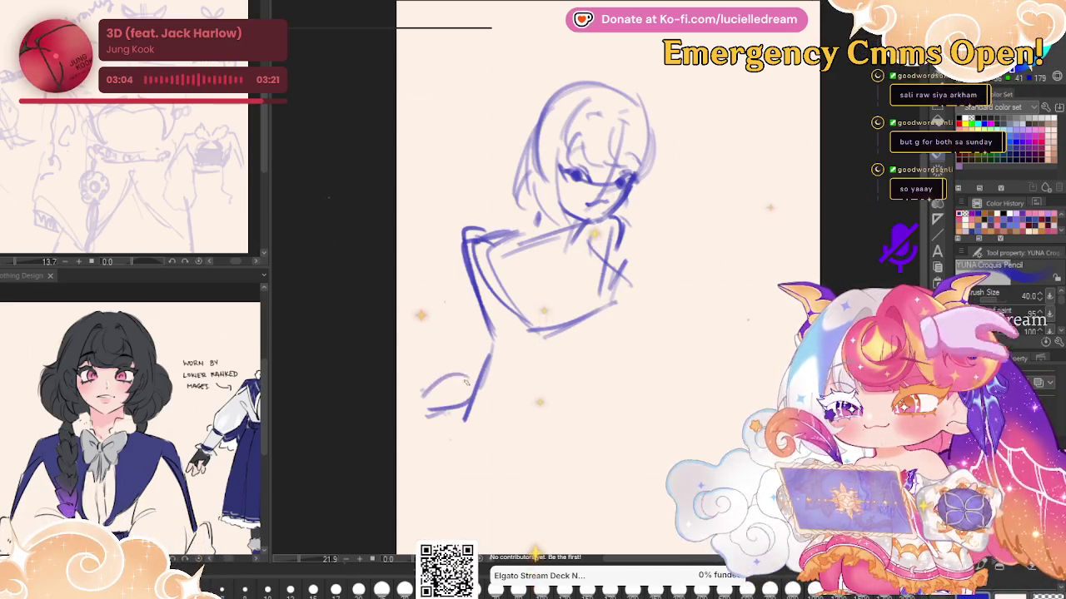
{"action": "left_click_drag", "start_coordinate": [526, 342], "coordinate": [545, 352]}
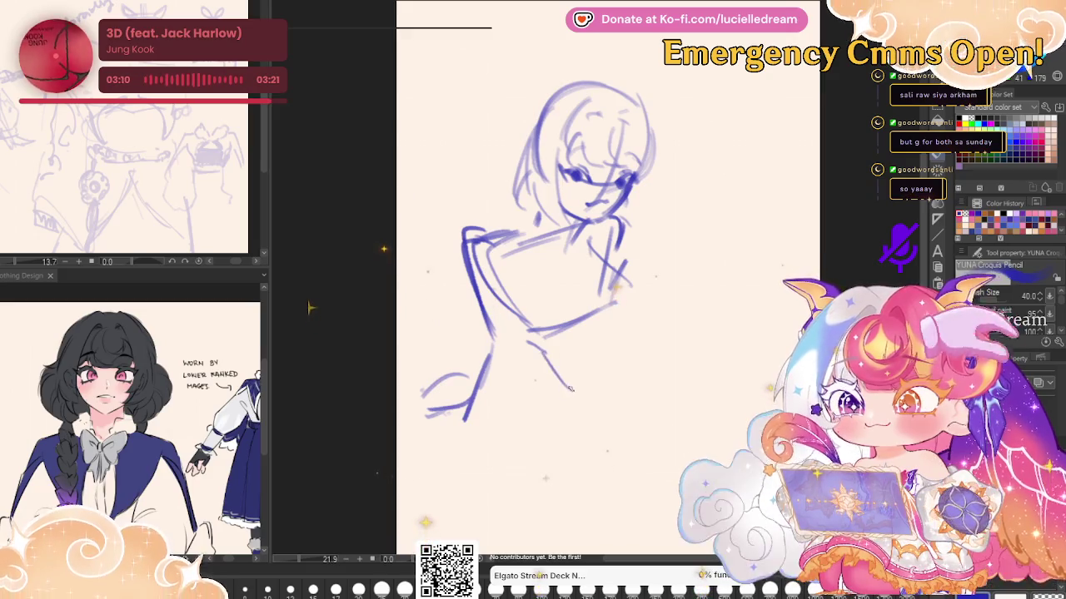
{"action": "mouse_move", "coordinate": [503, 329]}
{"action": "left_mouse_down"}
{"action": "mouse_move", "coordinate": [570, 391]}
{"action": "mouse_move", "coordinate": [628, 337]}
{"action": "left_mouse_up"}
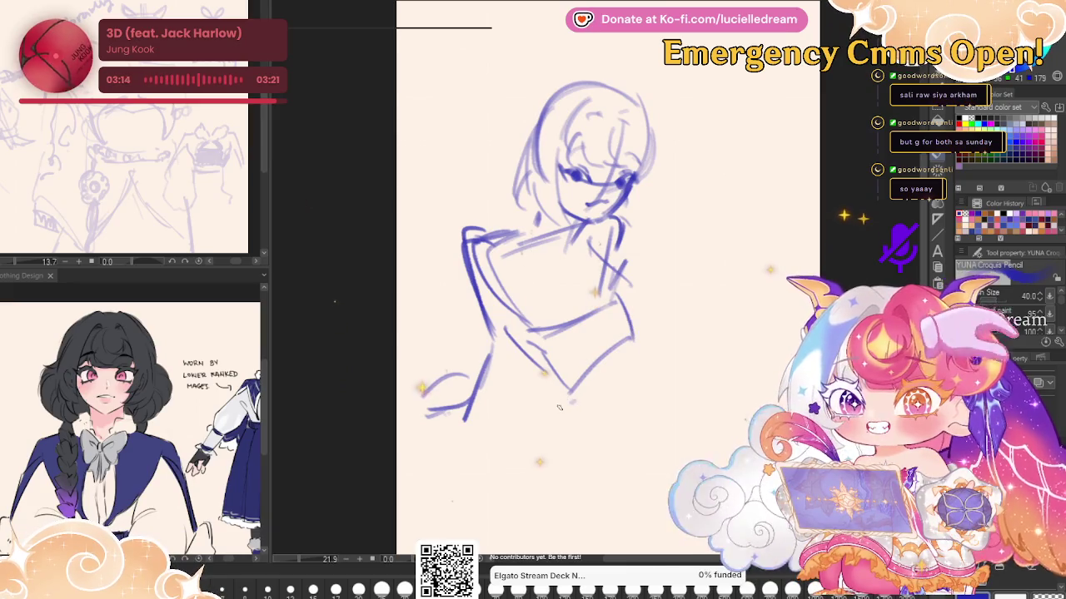
{"action": "left_click_drag", "start_coordinate": [559, 409], "coordinate": [602, 455]}
{"action": "left_click_drag", "start_coordinate": [601, 370], "coordinate": [752, 350]}
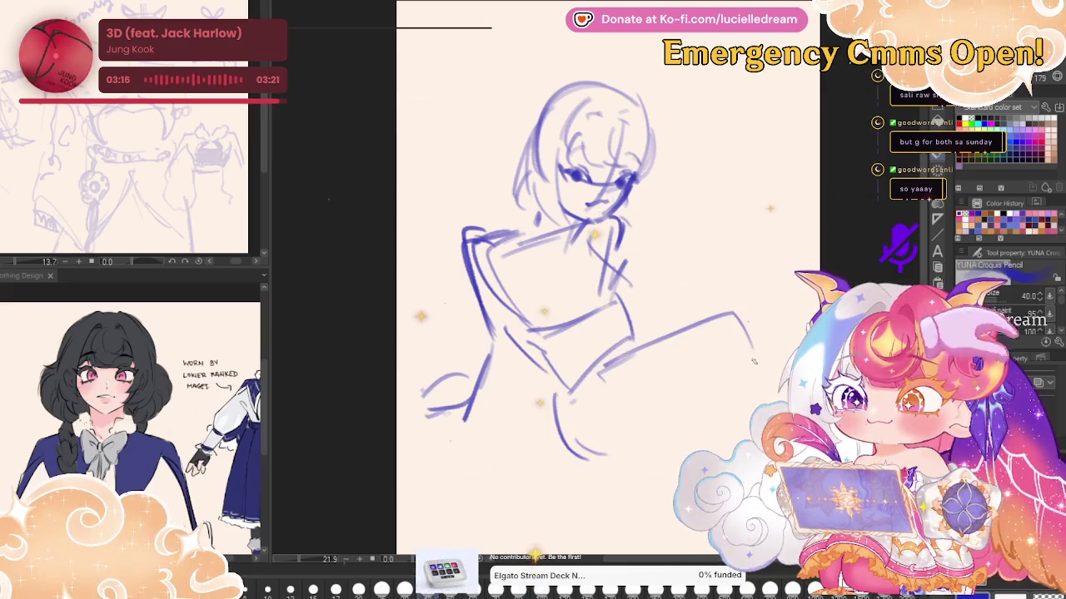
{"action": "left_click_drag", "start_coordinate": [666, 327], "coordinate": [712, 301]}
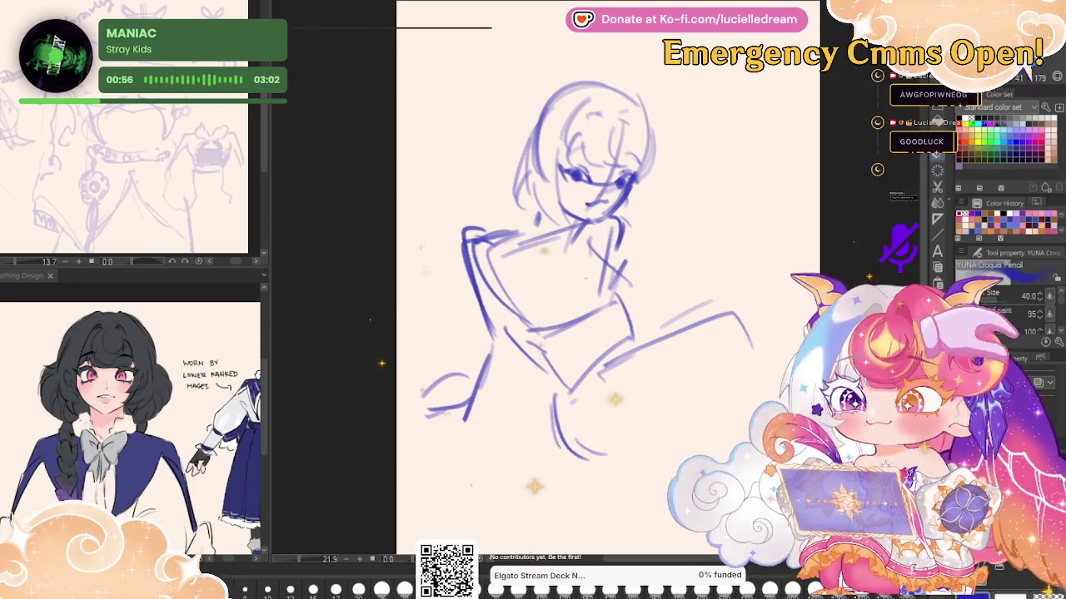
Draw one horizontal and one diagonal stroke at the figure's lower left
{"action": "left_click_drag", "start_coordinate": [407, 433], "coordinate": [460, 430]}
{"action": "left_click_drag", "start_coordinate": [443, 446], "coordinate": [462, 408]}
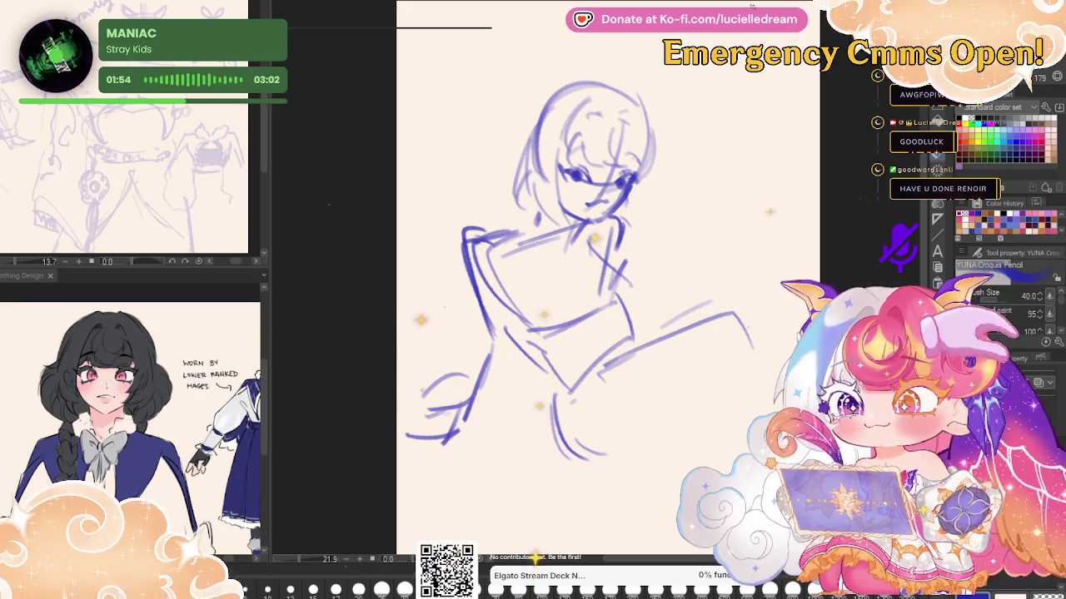
Draw curly hair strands on both sides of the head and the right jaw-to-neck line
{"action": "mouse_move", "coordinate": [620, 121]}
{"action": "left_mouse_down"}
{"action": "mouse_move", "coordinate": [584, 166]}
{"action": "mouse_move", "coordinate": [601, 165]}
{"action": "left_mouse_up"}
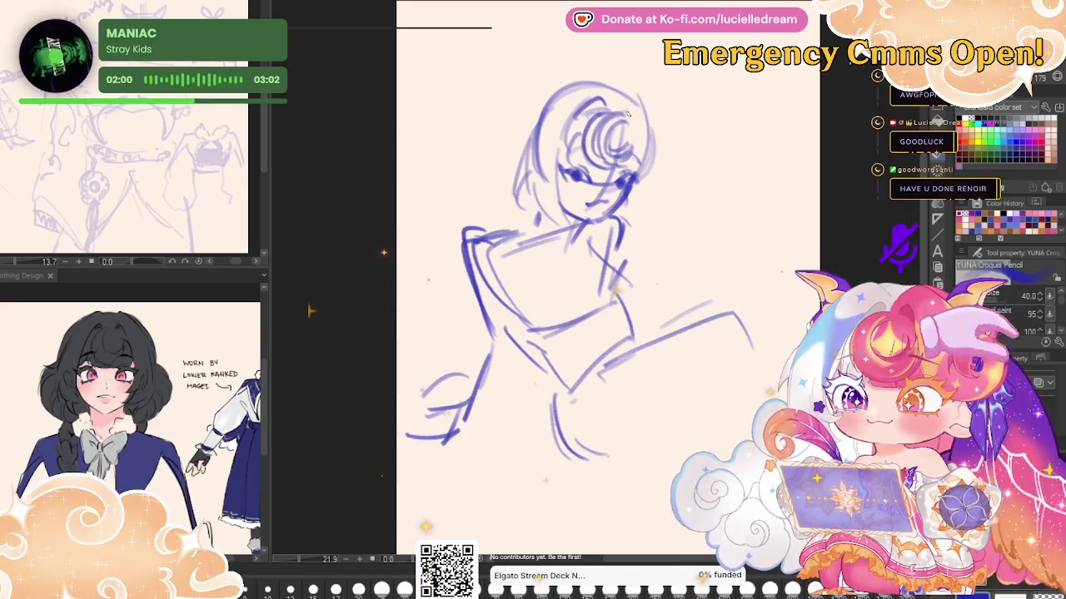
{"action": "left_click_drag", "start_coordinate": [642, 131], "coordinate": [640, 180]}
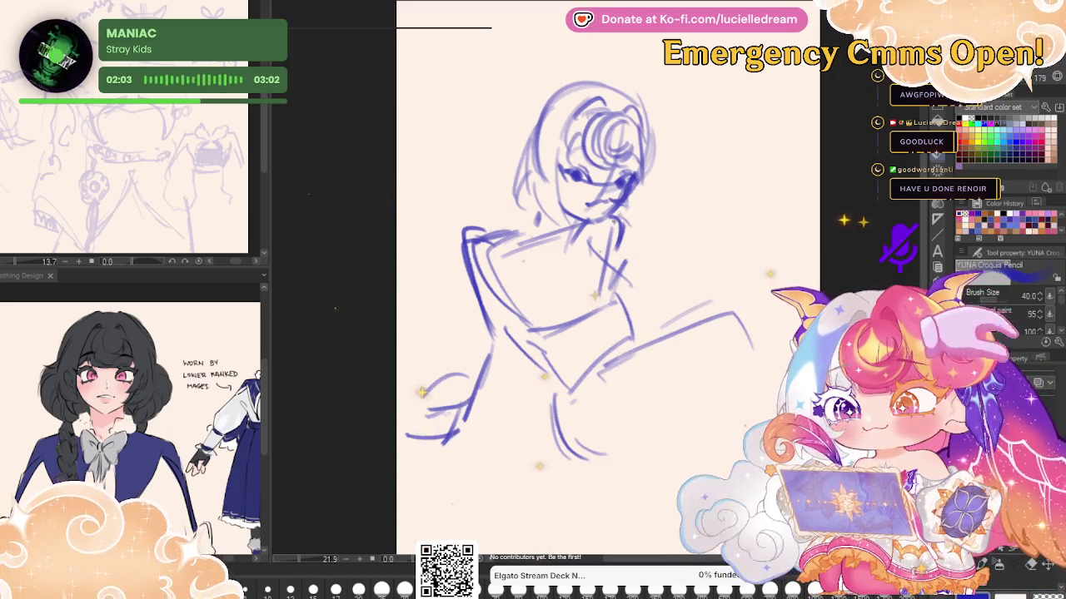
{"action": "left_click_drag", "start_coordinate": [659, 121], "coordinate": [667, 163]}
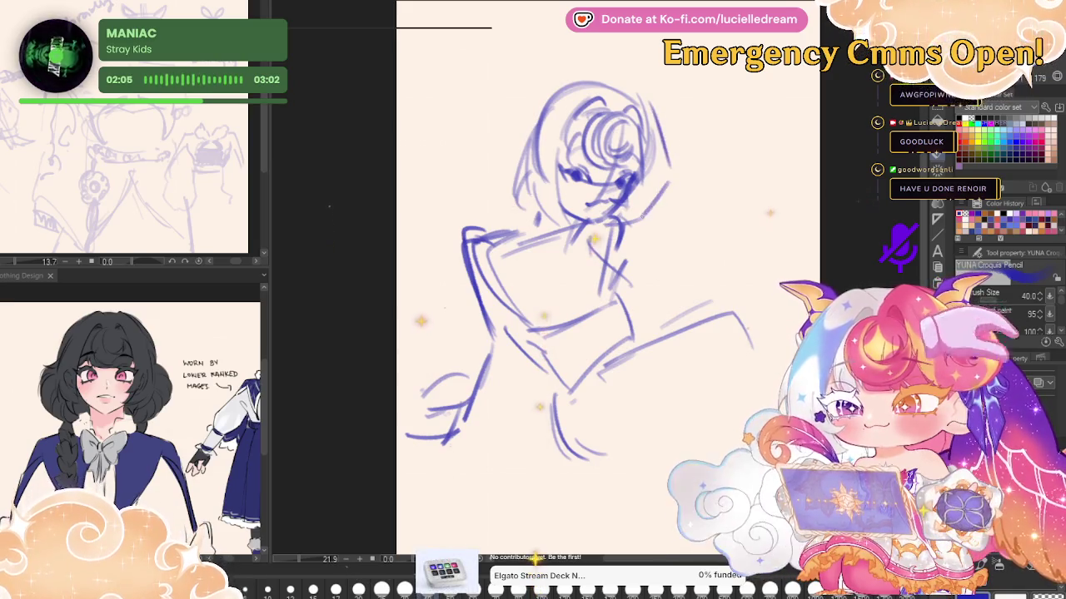
{"action": "left_click_drag", "start_coordinate": [620, 221], "coordinate": [666, 190]}
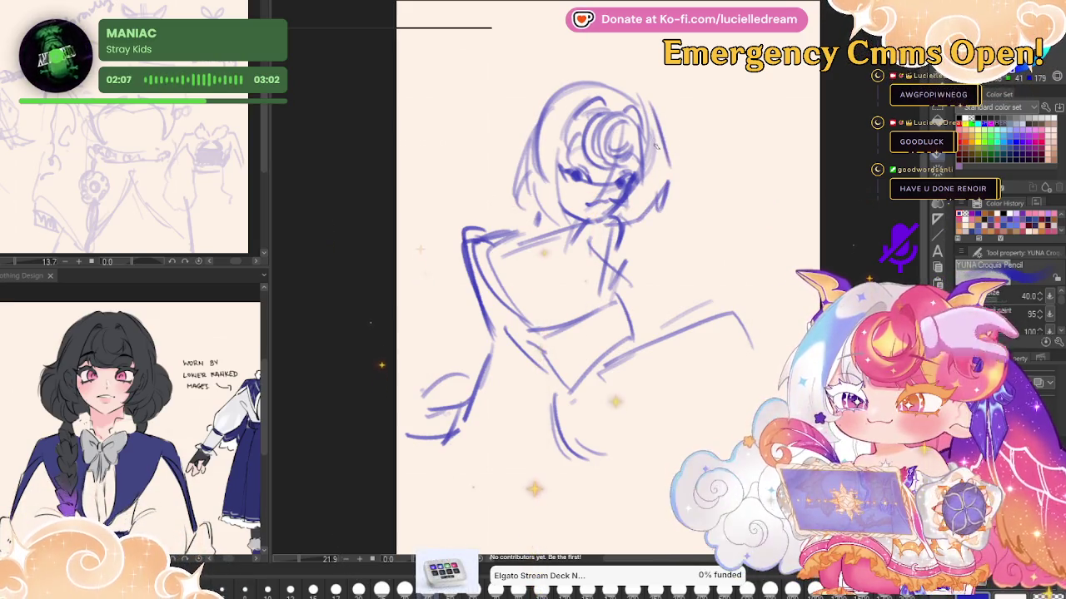
{"action": "left_click_drag", "start_coordinate": [509, 143], "coordinate": [479, 202]}
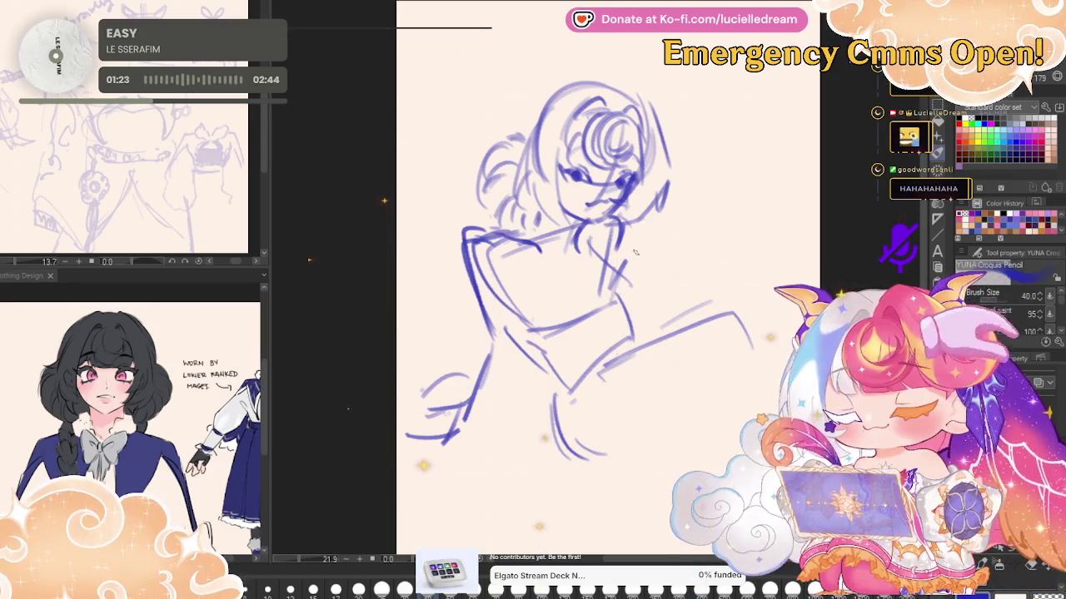
Drop the brush size to 20, erase the lower-left strokes, and draw a long staff line
{"action": "key", "text": "bracketleft"}
{"action": "key", "text": "bracketleft"}
{"action": "key", "text": "bracketleft"}
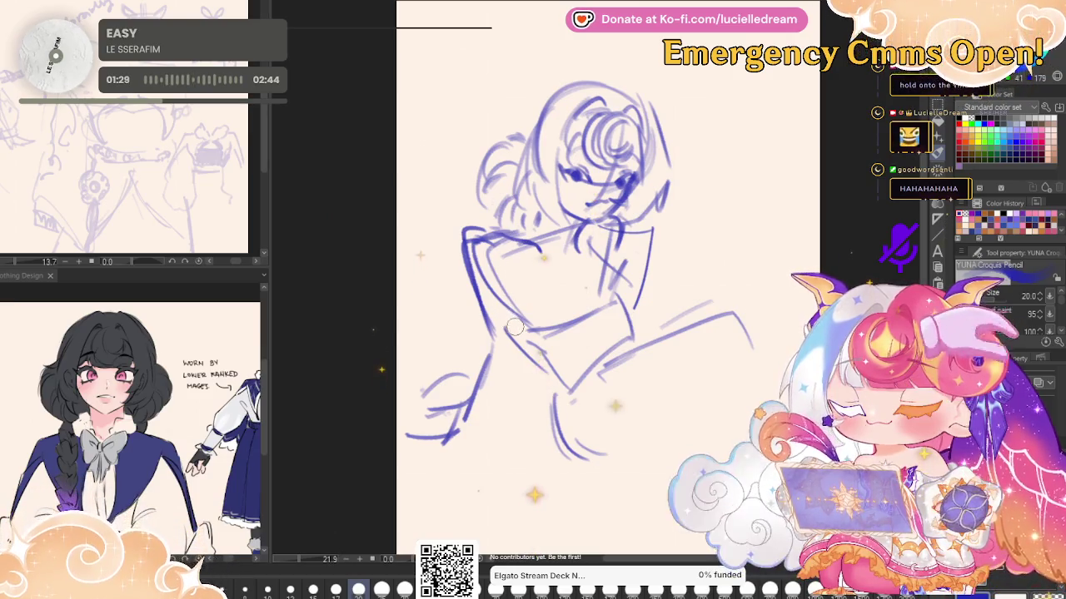
{"action": "left_click_drag", "start_coordinate": [491, 343], "coordinate": [452, 309]}
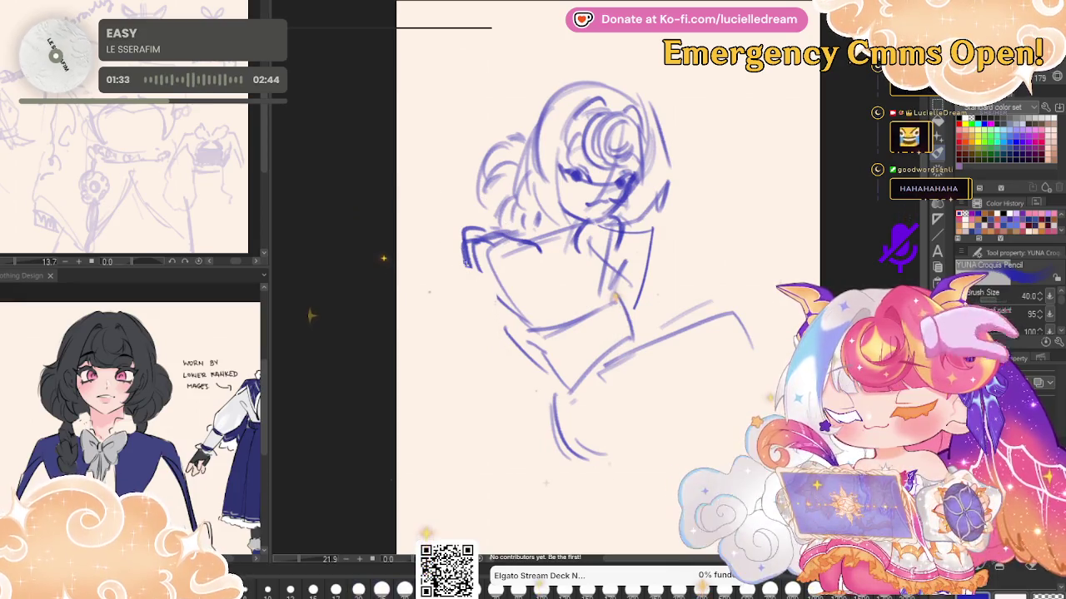
{"action": "left_click_drag", "start_coordinate": [466, 246], "coordinate": [427, 402]}
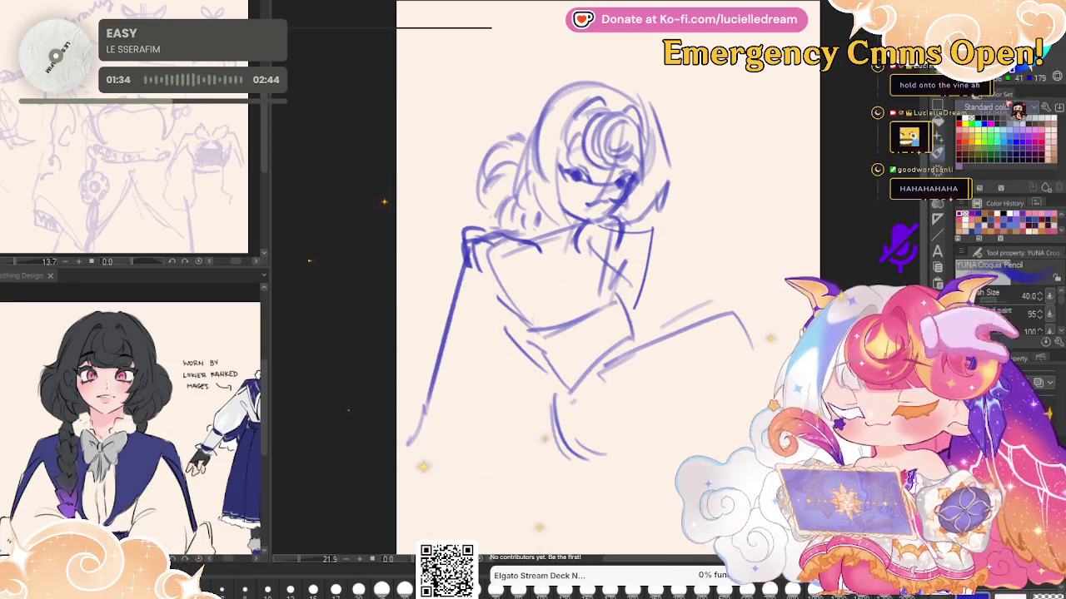
Try a stroke on the mirrored canvas, undo it, then add dark lines across the torso
{"action": "key", "text": "h"}
{"action": "mouse_move", "coordinate": [714, 242]}
{"action": "left_mouse_down"}
{"action": "mouse_move", "coordinate": [708, 417]}
{"action": "mouse_move", "coordinate": [694, 451]}
{"action": "left_mouse_up"}
{"action": "key", "text": "h"}
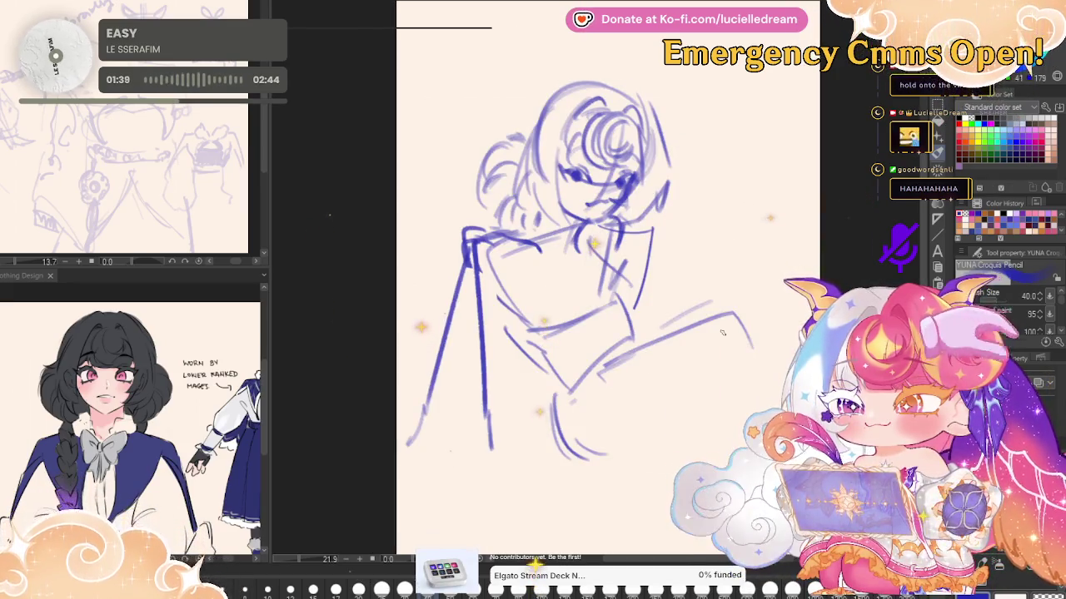
{"action": "key", "text": "ctrl+z"}
{"action": "key", "text": "h"}
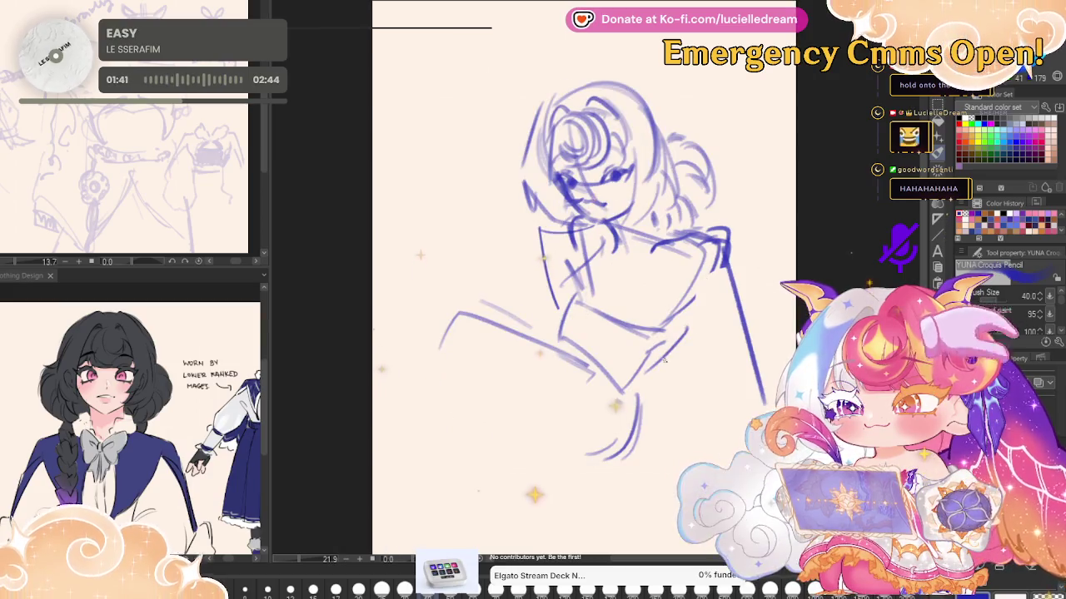
{"action": "mouse_move", "coordinate": [591, 249]}
{"action": "left_mouse_down"}
{"action": "mouse_move", "coordinate": [547, 335]}
{"action": "mouse_move", "coordinate": [620, 363]}
{"action": "mouse_move", "coordinate": [713, 289]}
{"action": "left_mouse_up"}
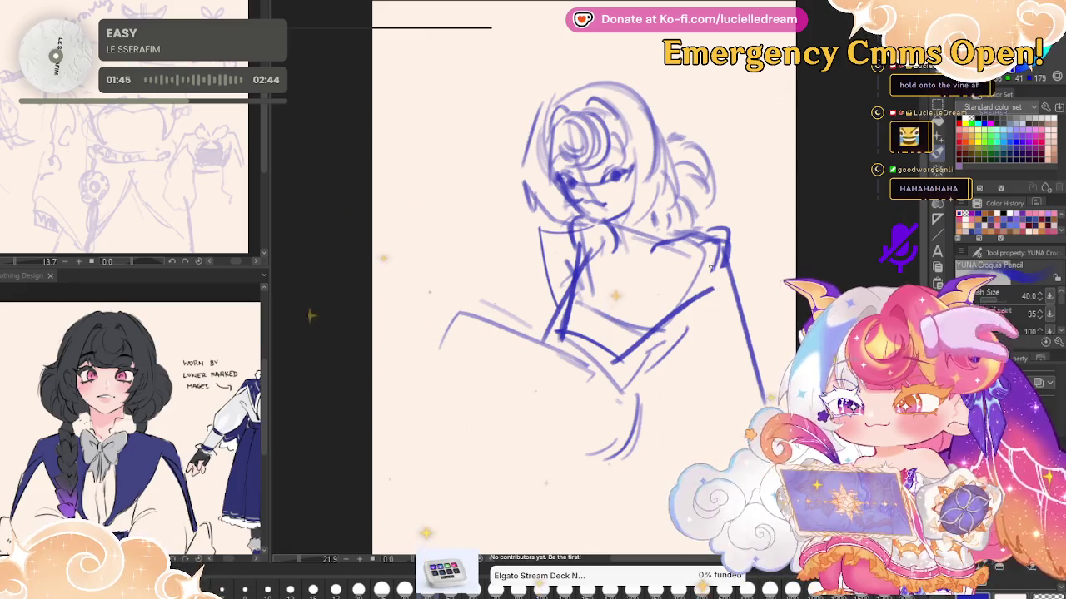
Lasso the head, rotate it to a slight tilt, then draw arm lines left of the figure
{"action": "key", "text": "m"}
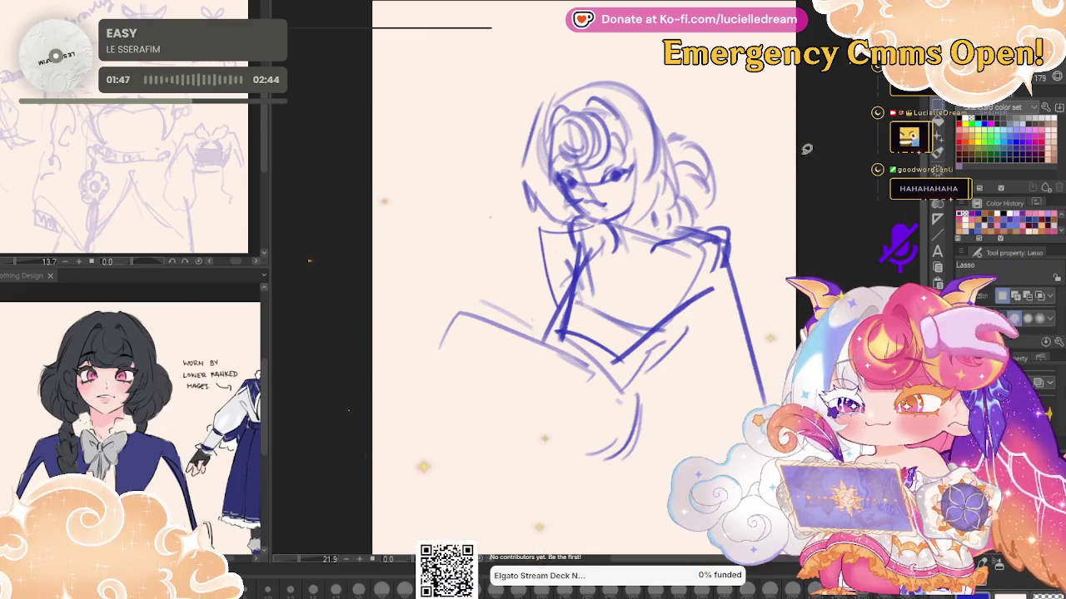
{"action": "left_click_drag", "start_coordinate": [605, 222], "coordinate": [633, 226]}
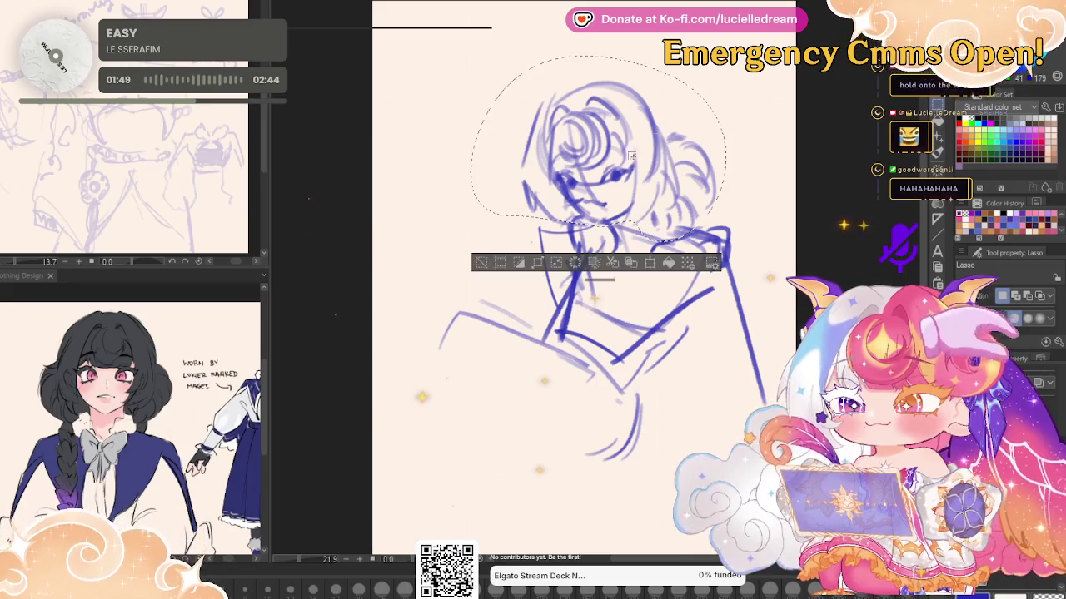
{"action": "left_click", "coordinate": [650, 263]}
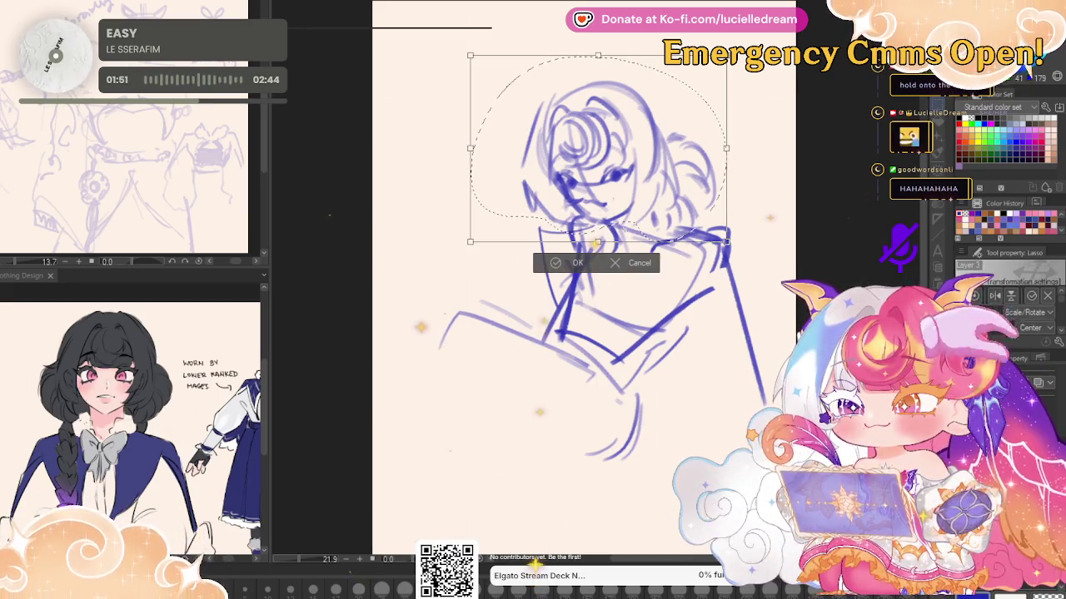
{"action": "left_click_drag", "start_coordinate": [771, 180], "coordinate": [683, 202]}
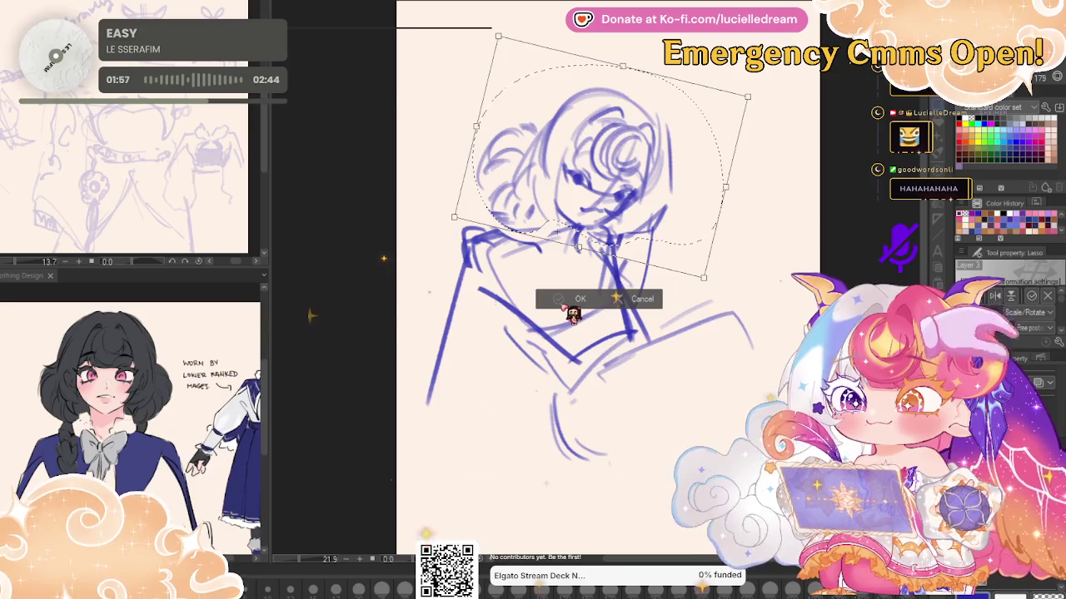
{"action": "key", "text": "Return"}
{"action": "key", "text": "p"}
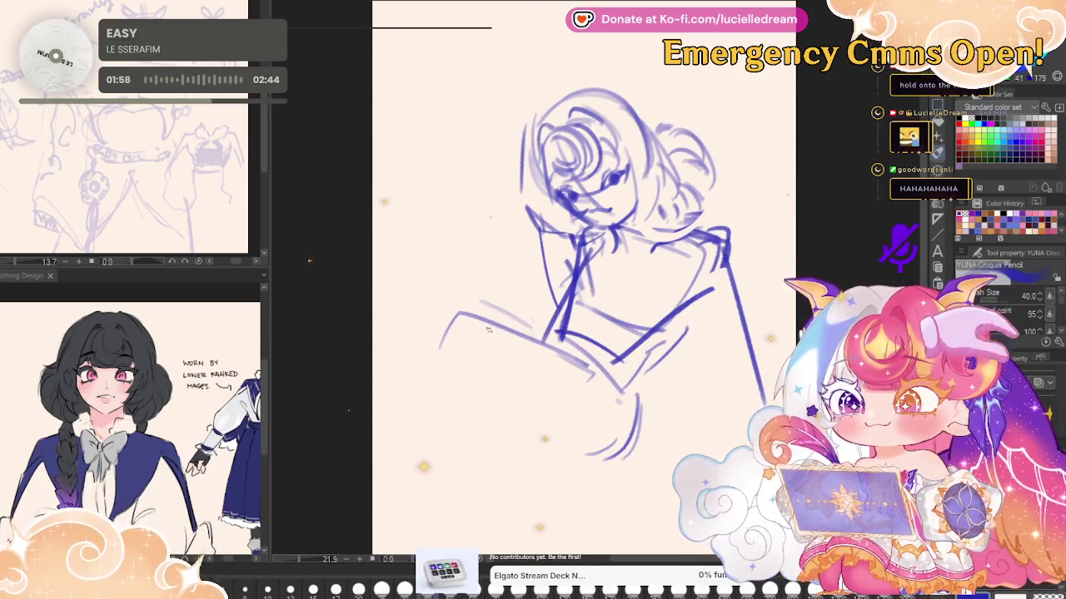
{"action": "mouse_move", "coordinate": [453, 318]}
{"action": "left_mouse_down"}
{"action": "mouse_move", "coordinate": [441, 358]}
{"action": "mouse_move", "coordinate": [491, 416]}
{"action": "left_mouse_up"}
Add arm and lower-body strokes along the figure's left side, checking in mirrored view
{"action": "left_click_drag", "start_coordinate": [431, 366], "coordinate": [525, 453]}
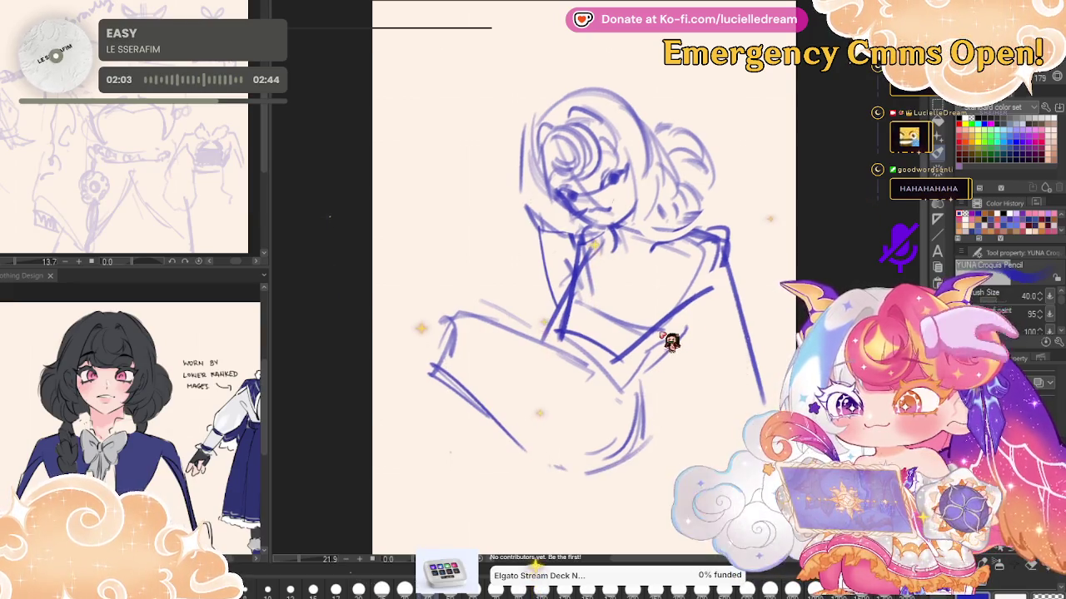
{"action": "scroll", "coordinate": [683, 341], "scroll_direction": "up", "scroll_amount": 1}
{"action": "left_click_drag", "start_coordinate": [463, 315], "coordinate": [377, 450]}
{"action": "left_click_drag", "start_coordinate": [462, 381], "coordinate": [408, 541]}
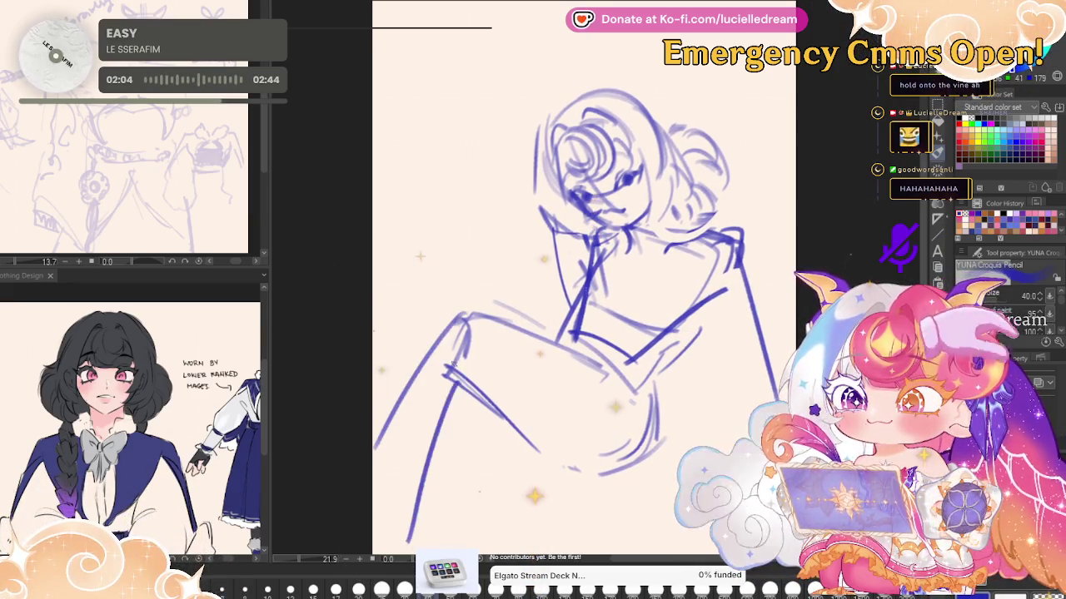
{"action": "key", "text": "h"}
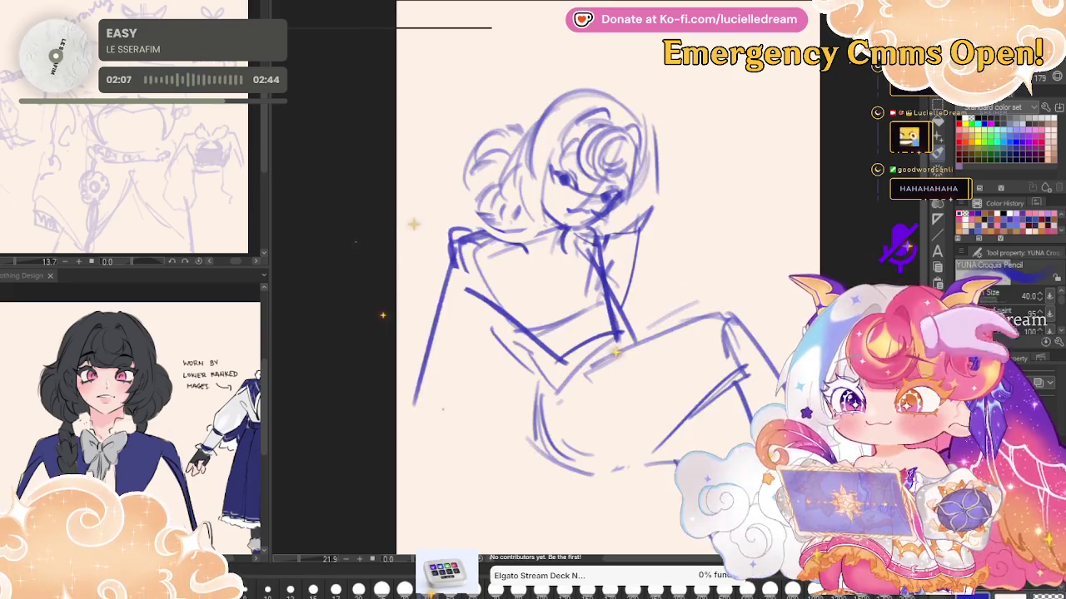
{"action": "left_click_drag", "start_coordinate": [453, 247], "coordinate": [436, 331]}
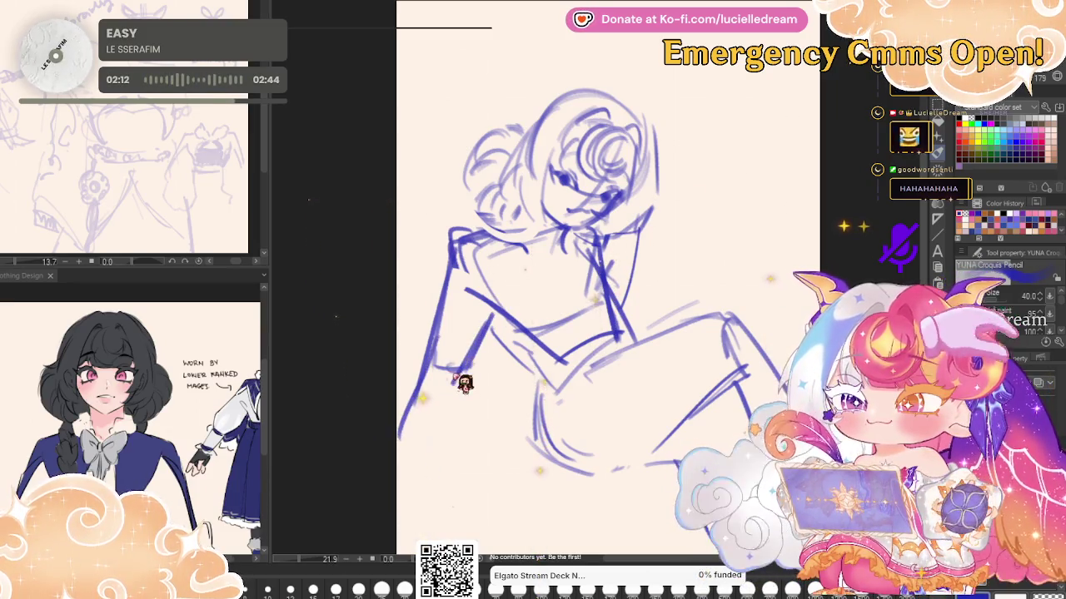
{"action": "mouse_move", "coordinate": [454, 371]}
{"action": "left_mouse_down"}
{"action": "mouse_move", "coordinate": [408, 457]}
{"action": "mouse_move", "coordinate": [430, 439]}
{"action": "left_mouse_up"}
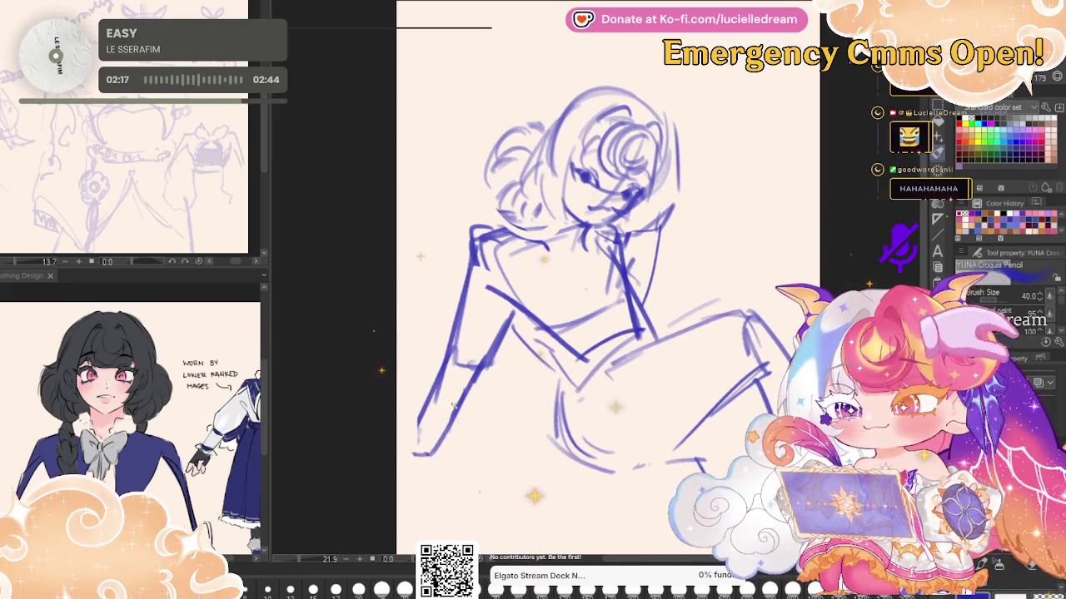
{"action": "scroll", "coordinate": [430, 438], "scroll_direction": "down", "scroll_amount": 3}
Enlarge and tilt the whole sketch layer with a free transform
{"action": "key", "text": "ctrl+t"}
{"action": "mouse_move", "coordinate": [713, 277]}
{"action": "left_mouse_down"}
{"action": "mouse_move", "coordinate": [743, 265]}
{"action": "mouse_move", "coordinate": [854, 146]}
{"action": "mouse_move", "coordinate": [832, 125]}
{"action": "left_mouse_up"}
{"action": "key", "text": "Return"}
{"action": "scroll", "coordinate": [803, 106], "scroll_direction": "down", "scroll_amount": 5}
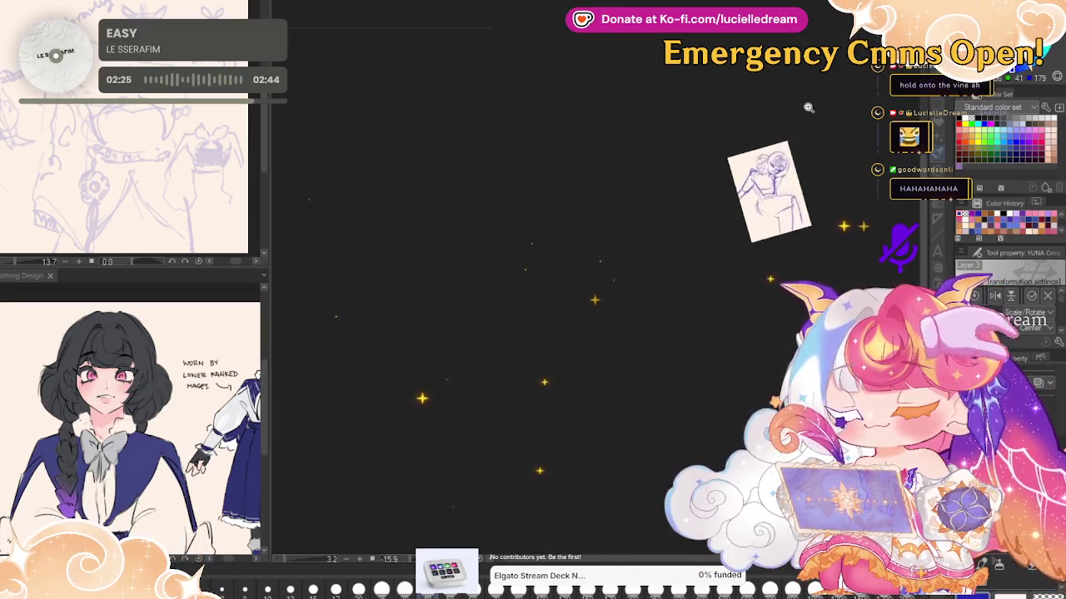
Rotate the sketch slightly clockwise and commit the transform
{"action": "scroll", "coordinate": [802, 105], "scroll_direction": "up", "scroll_amount": 5}
{"action": "left_click_drag", "start_coordinate": [782, 167], "coordinate": [671, 285]}
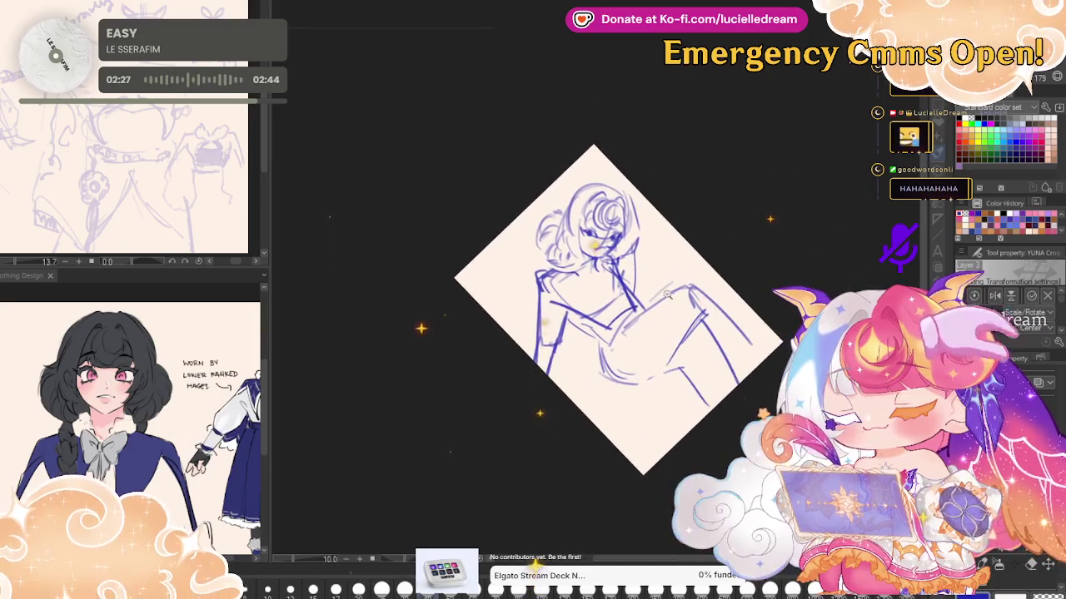
{"action": "scroll", "coordinate": [672, 285], "scroll_direction": "up", "scroll_amount": 2}
{"action": "key", "text": "ctrl+t"}
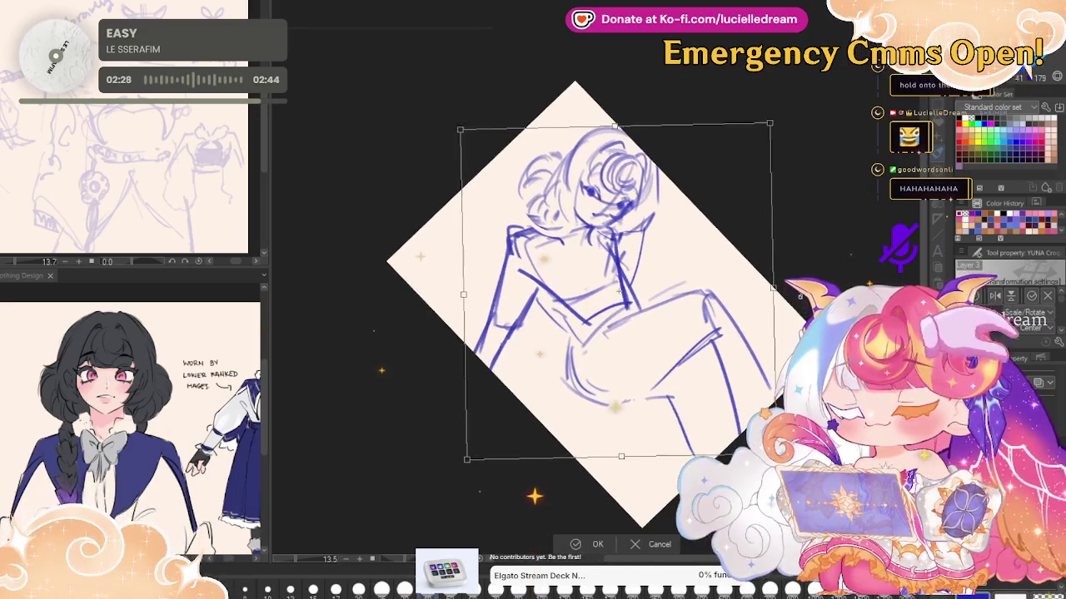
{"action": "left_click_drag", "start_coordinate": [800, 295], "coordinate": [780, 334]}
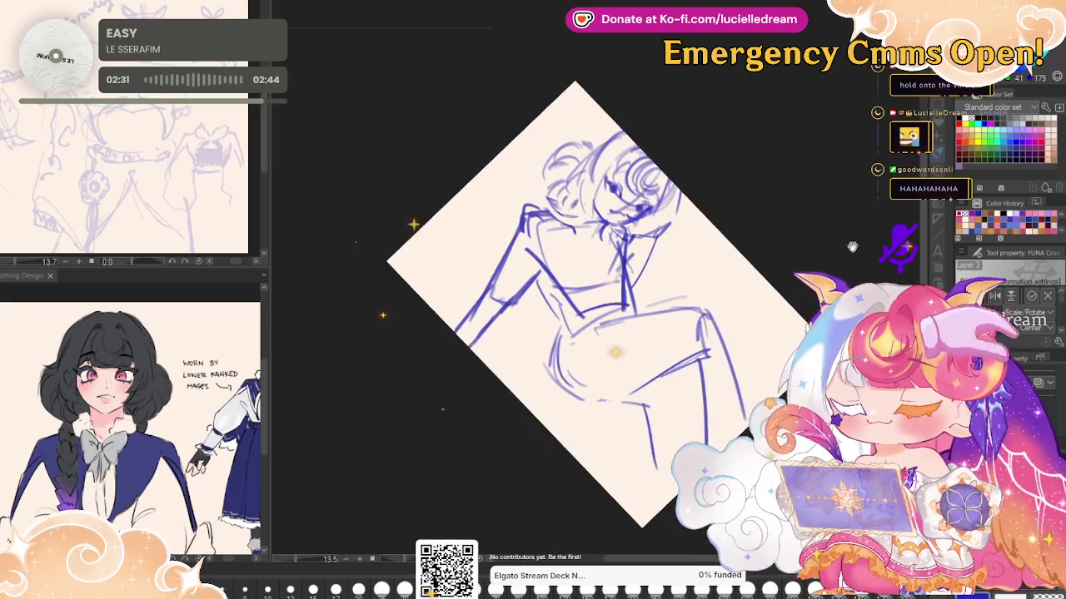
{"action": "key", "text": "Return"}
Re-rotate and reposition the sketch, confirm the new tilt, then erase the leg lines
{"action": "left_click_drag", "start_coordinate": [777, 338], "coordinate": [761, 134]}
{"action": "key", "text": "ctrl+t"}
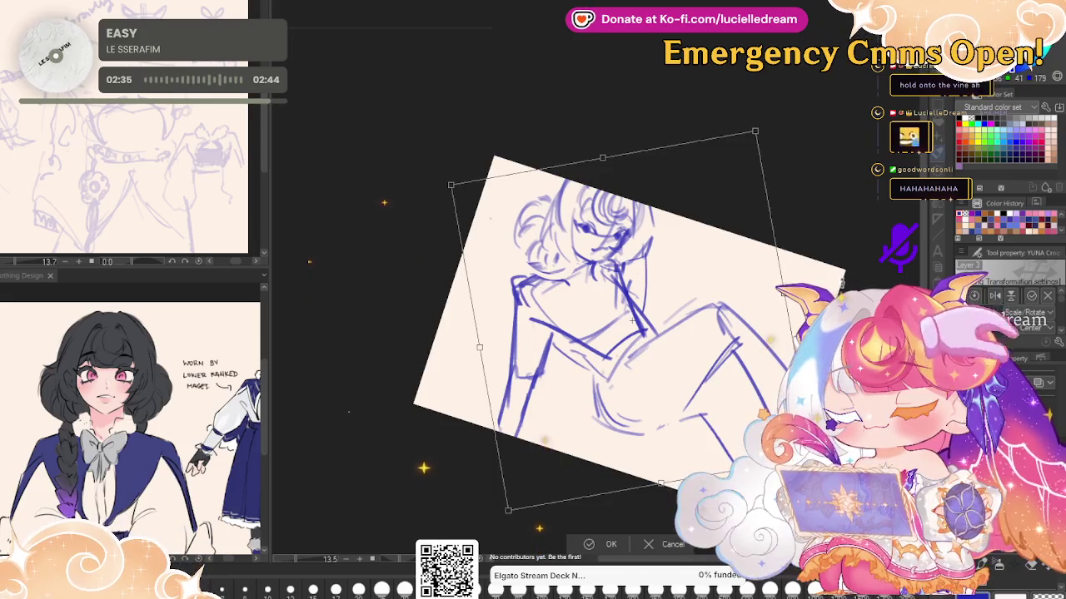
{"action": "left_click_drag", "start_coordinate": [757, 127], "coordinate": [726, 131]}
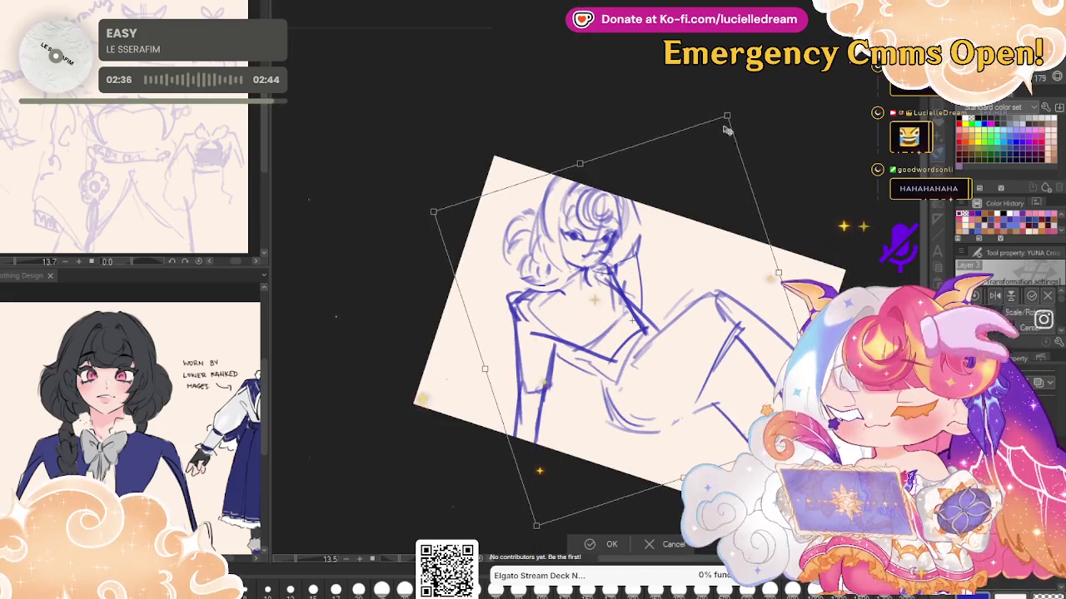
{"action": "mouse_move", "coordinate": [726, 131]}
{"action": "left_mouse_down"}
{"action": "mouse_move", "coordinate": [708, 107]}
{"action": "mouse_move", "coordinate": [770, 143]}
{"action": "left_mouse_up"}
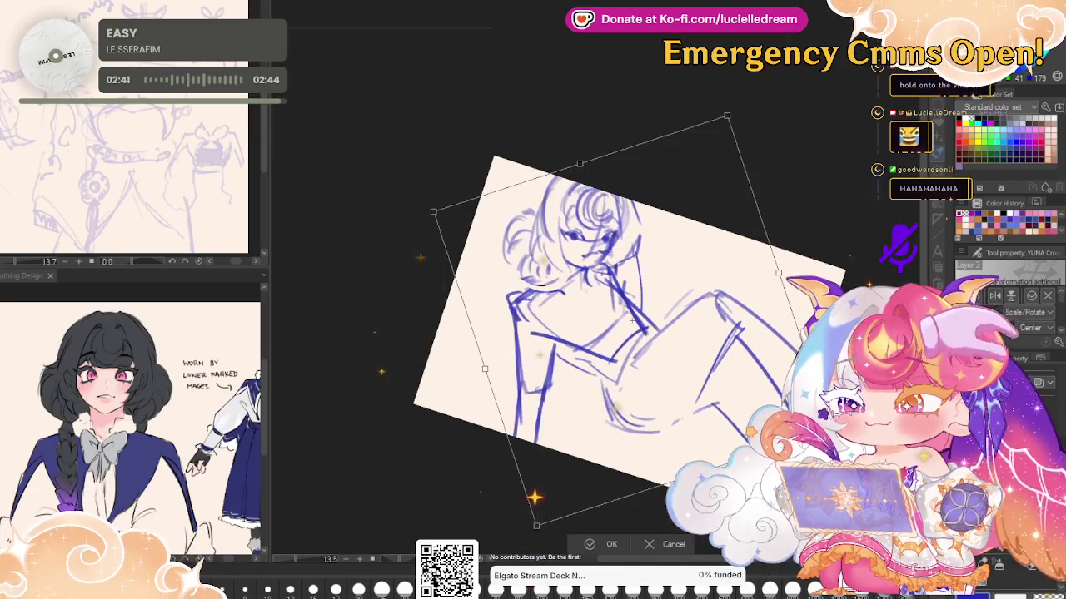
{"action": "left_click_drag", "start_coordinate": [631, 320], "coordinate": [605, 337]}
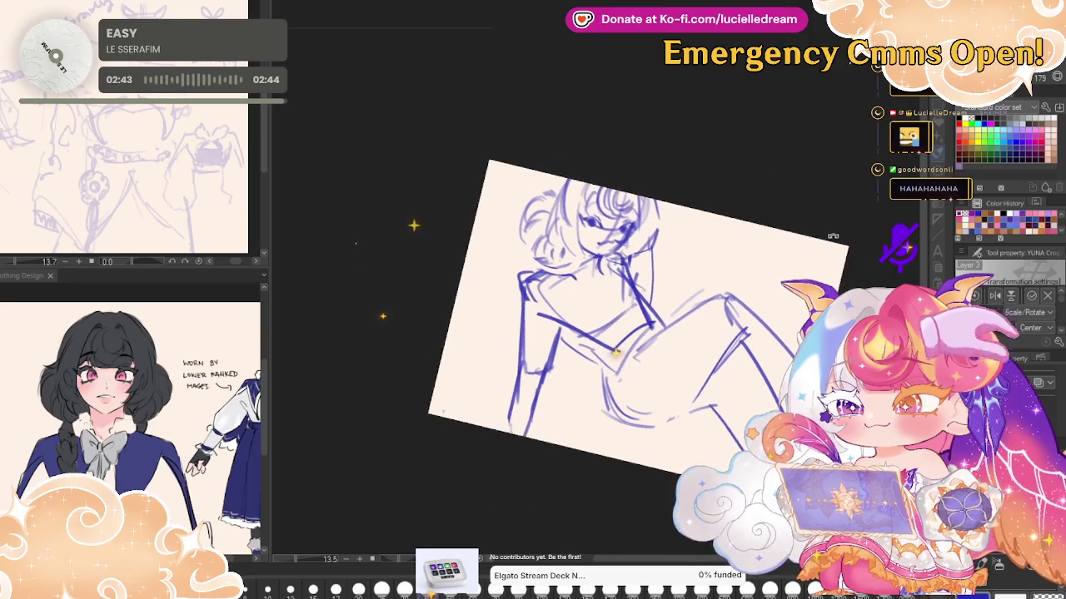
{"action": "left_click_drag", "start_coordinate": [410, 196], "coordinate": [310, 291]}
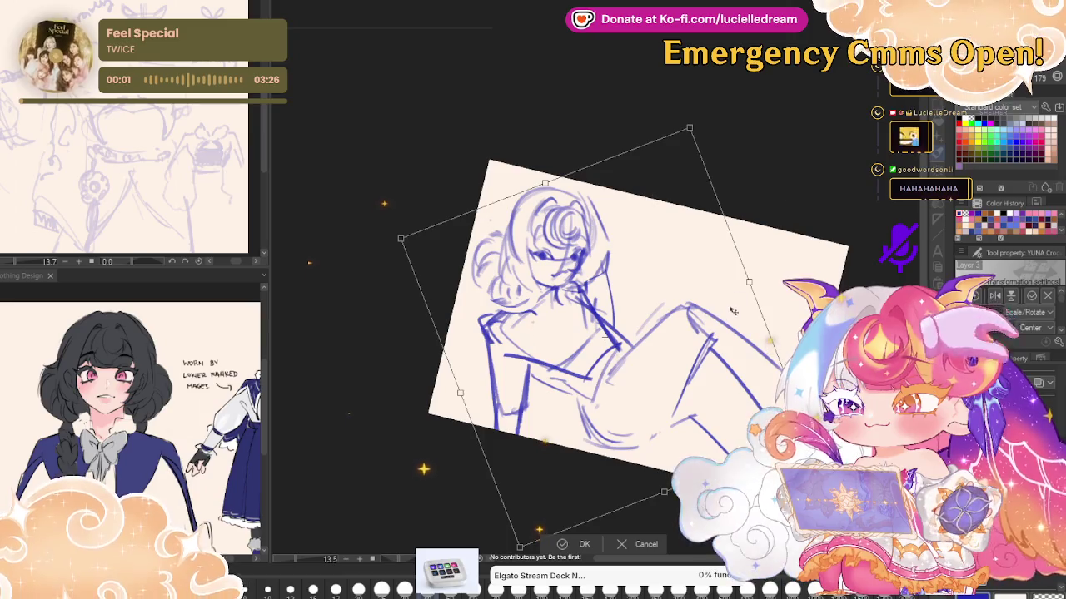
{"action": "key", "text": "Right"}
{"action": "key", "text": "Right"}
{"action": "key", "text": "Right"}
{"action": "left_click_drag", "start_coordinate": [783, 225], "coordinate": [788, 344]}
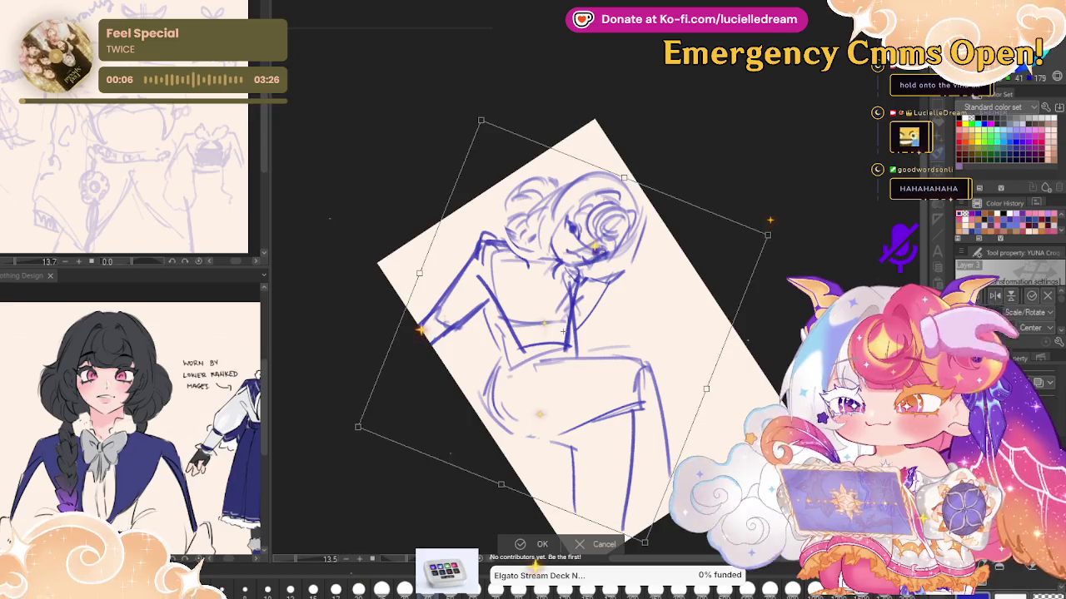
{"action": "left_click_drag", "start_coordinate": [770, 206], "coordinate": [533, 481]}
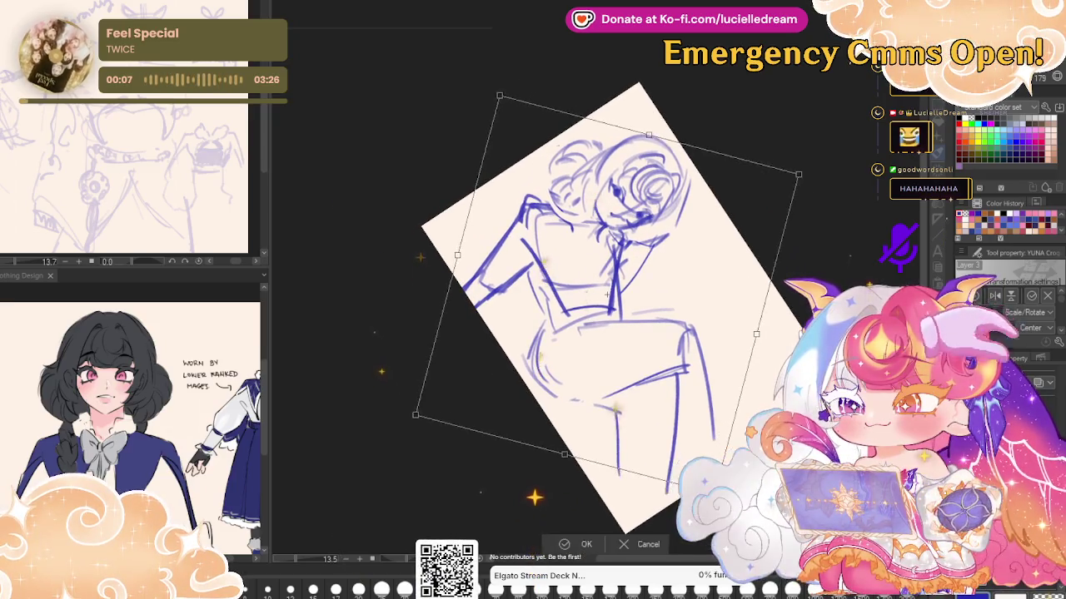
{"action": "left_click_drag", "start_coordinate": [733, 323], "coordinate": [736, 321]}
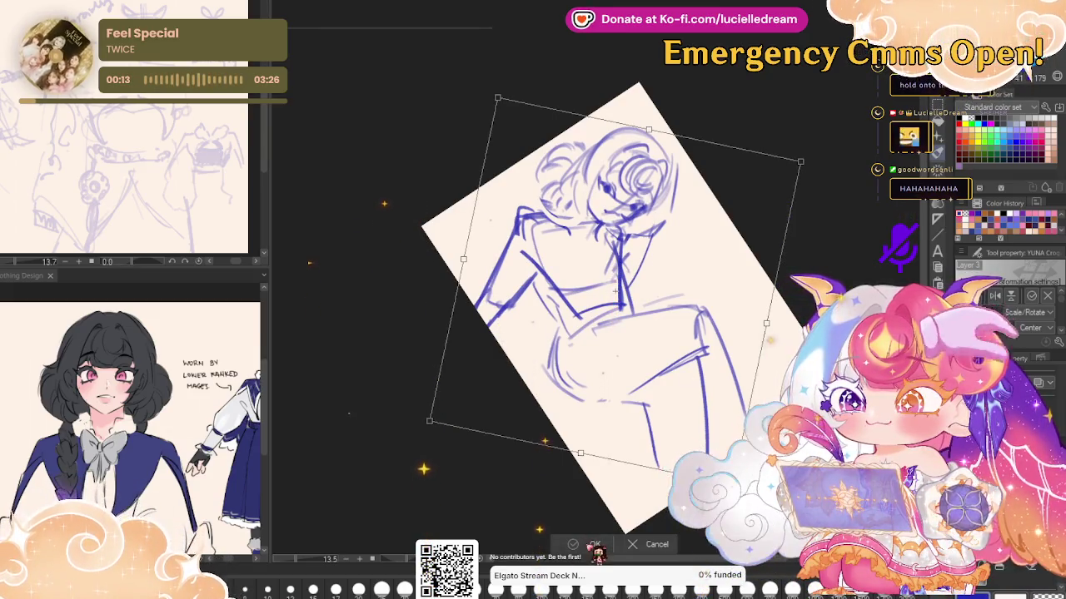
{"action": "left_click", "coordinate": [595, 545]}
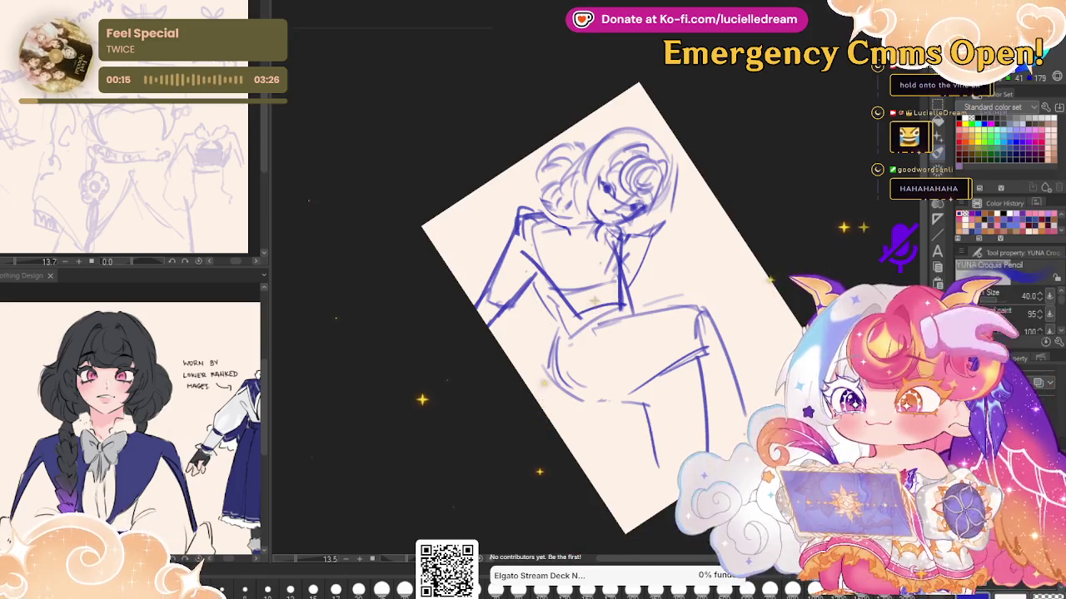
{"action": "mouse_move", "coordinate": [558, 366]}
{"action": "left_mouse_down"}
{"action": "mouse_move", "coordinate": [699, 325]}
{"action": "mouse_move", "coordinate": [733, 366]}
{"action": "mouse_move", "coordinate": [747, 343]}
{"action": "left_mouse_up"}
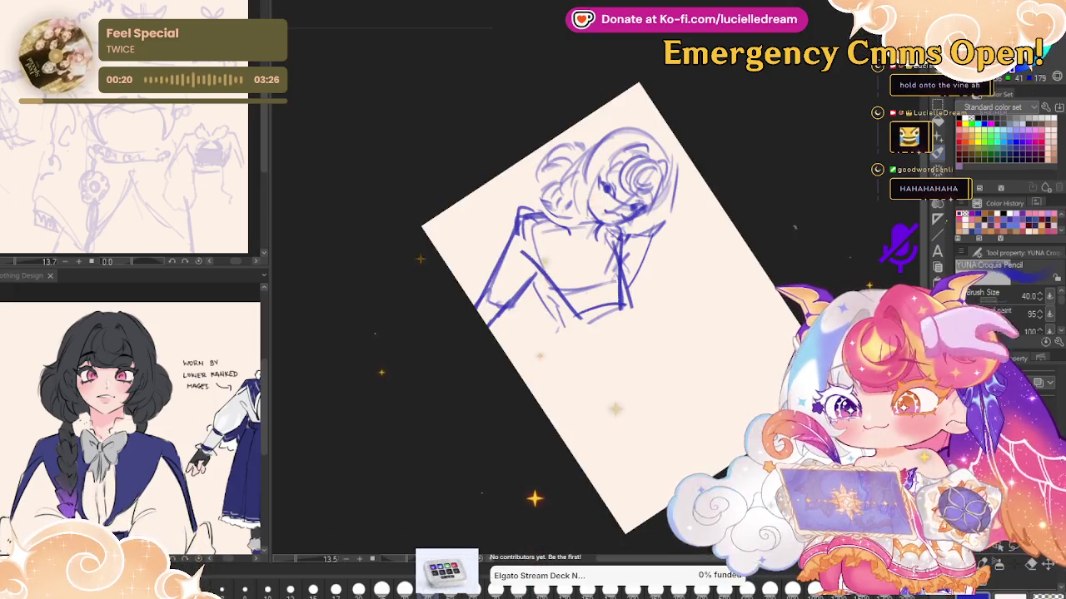
Re-tilt and reposition the upper-body sketch with a free transform and confirm it
{"action": "left_click_drag", "start_coordinate": [680, 307], "coordinate": [684, 301]}
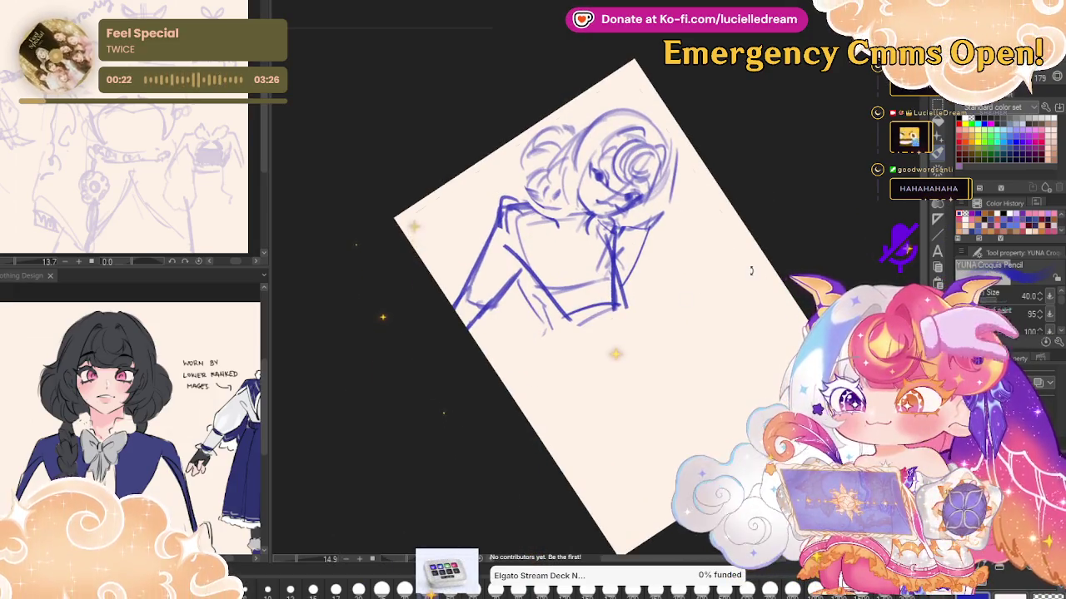
{"action": "key", "text": "ctrl+t"}
{"action": "mouse_move", "coordinate": [761, 258]}
{"action": "left_mouse_down"}
{"action": "mouse_move", "coordinate": [697, 219]}
{"action": "mouse_move", "coordinate": [712, 223]}
{"action": "left_mouse_up"}
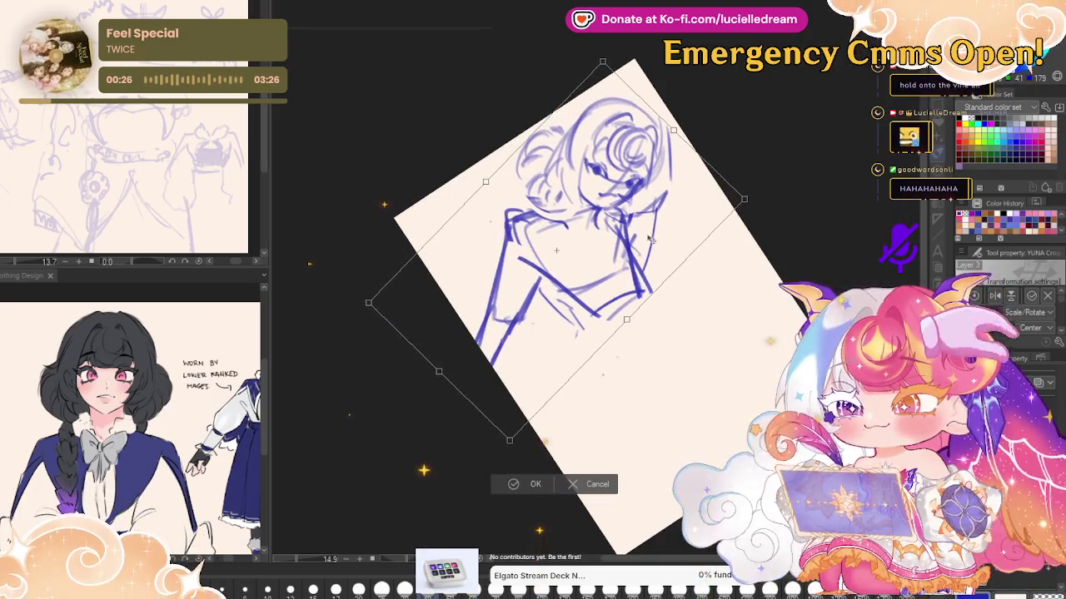
{"action": "left_click", "coordinate": [533, 487]}
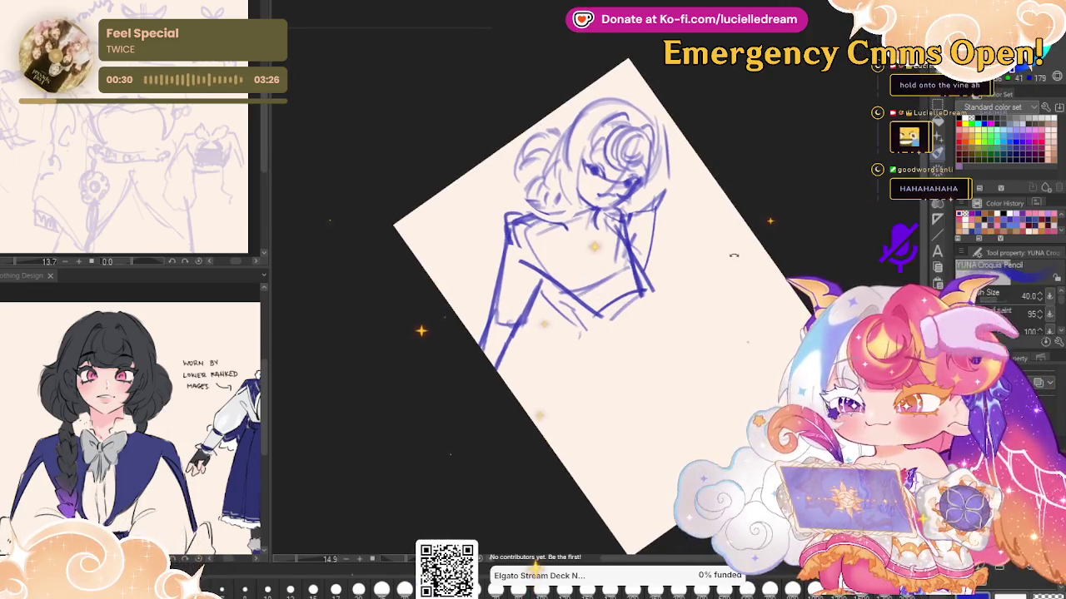
{"action": "scroll", "coordinate": [680, 299], "scroll_direction": "up", "scroll_amount": 1}
{"action": "scroll", "coordinate": [713, 221], "scroll_direction": "up", "scroll_amount": 1}
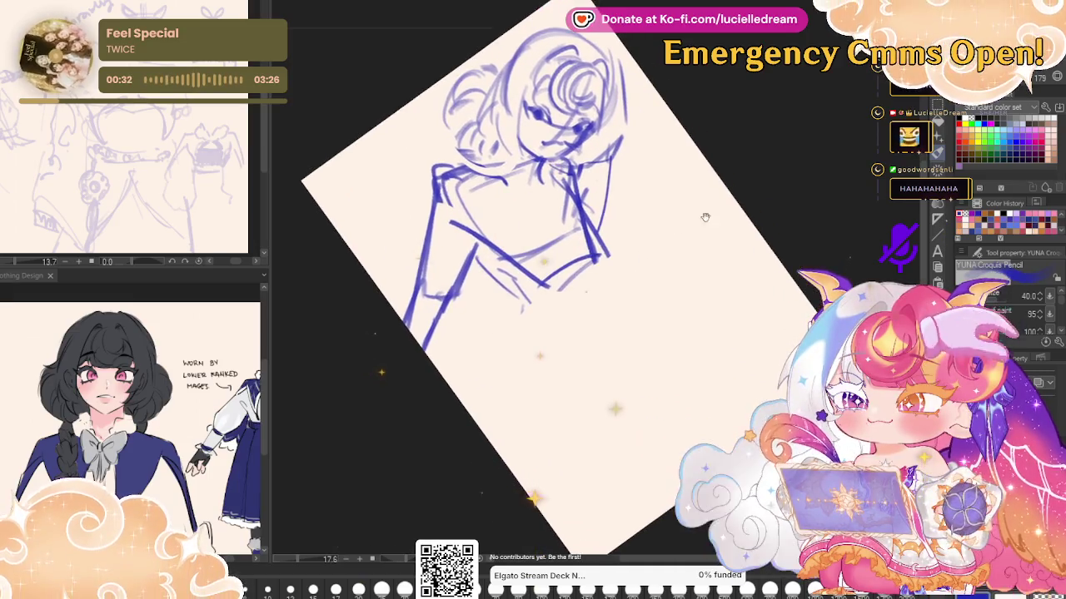
Redraw the lower torso, chest line, hip curves and long leg lines toward the lower right
{"action": "left_click_drag", "start_coordinate": [535, 290], "coordinate": [632, 295]}
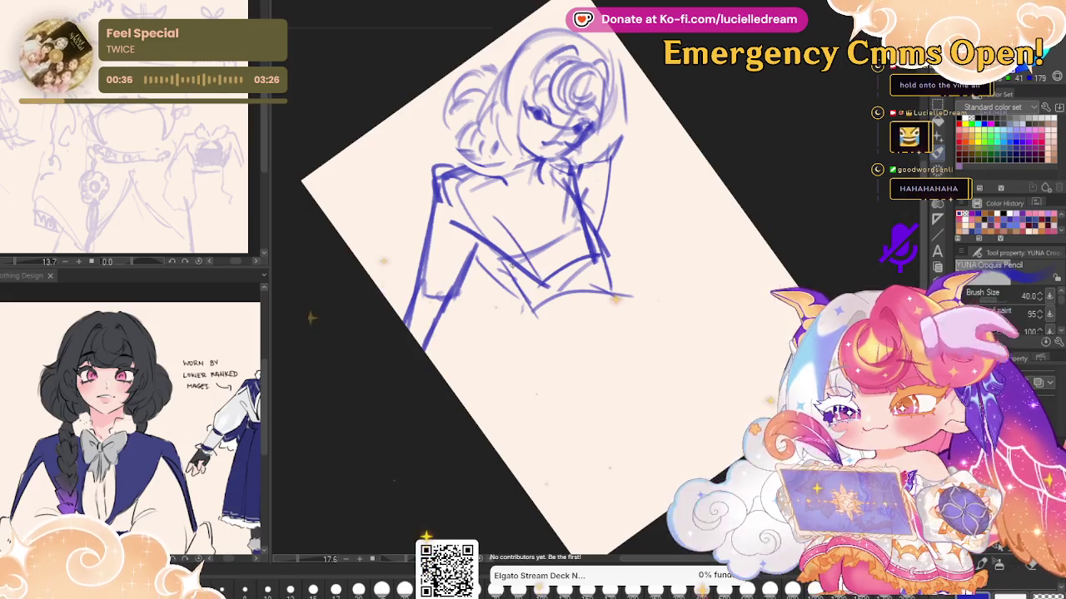
{"action": "left_click_drag", "start_coordinate": [491, 215], "coordinate": [575, 201]}
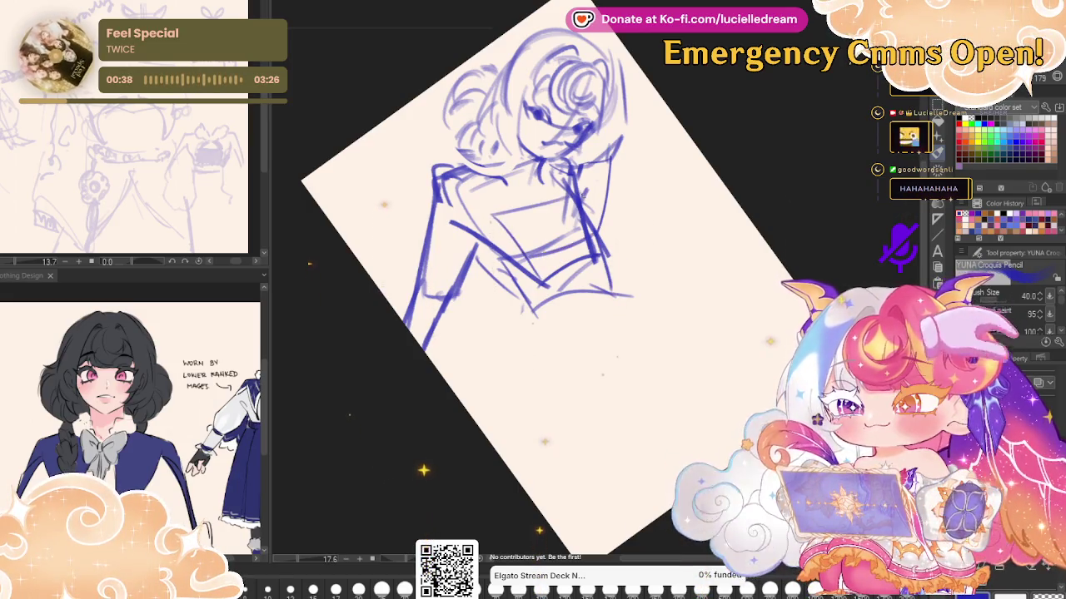
{"action": "mouse_move", "coordinate": [600, 279]}
{"action": "left_mouse_down"}
{"action": "mouse_move", "coordinate": [586, 306]}
{"action": "mouse_move", "coordinate": [583, 294]}
{"action": "left_mouse_up"}
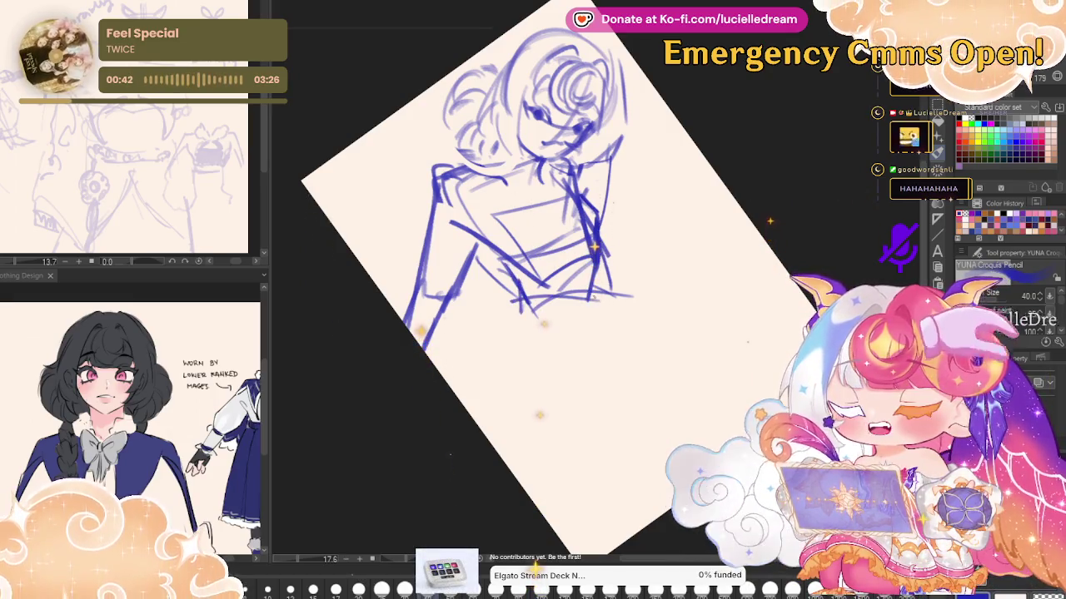
{"action": "mouse_move", "coordinate": [512, 323]}
{"action": "left_mouse_down"}
{"action": "mouse_move", "coordinate": [498, 356]}
{"action": "mouse_move", "coordinate": [586, 320]}
{"action": "left_mouse_up"}
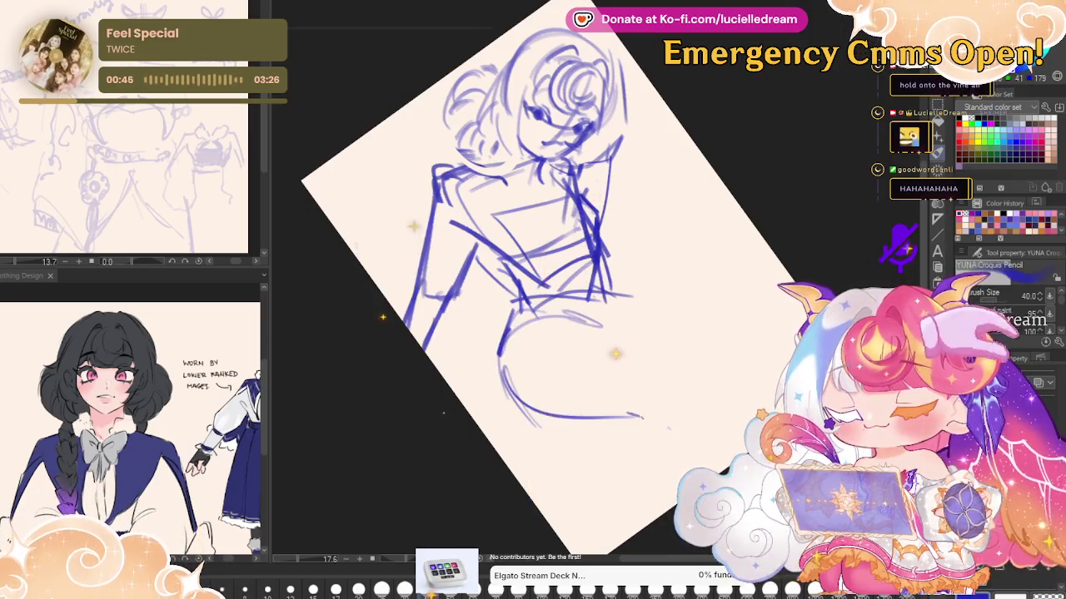
{"action": "left_click_drag", "start_coordinate": [624, 396], "coordinate": [723, 420]}
{"action": "left_click_drag", "start_coordinate": [567, 314], "coordinate": [737, 389]}
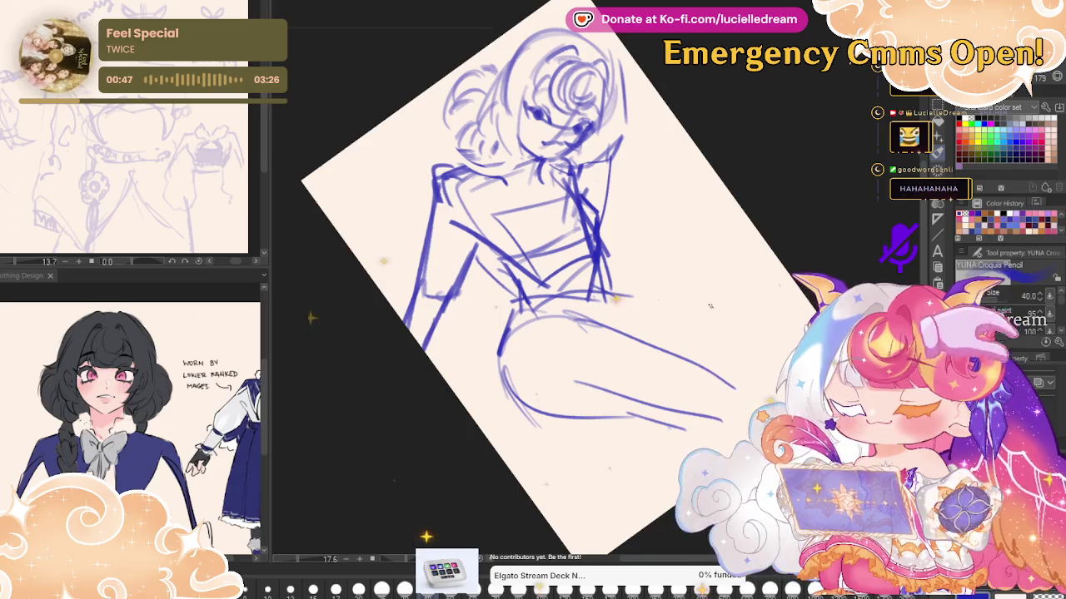
Sketch and darken the bent leg and thigh lines with mirrored checks, then delete the sketch
{"action": "key", "text": "h"}
{"action": "left_click_drag", "start_coordinate": [561, 264], "coordinate": [439, 274]}
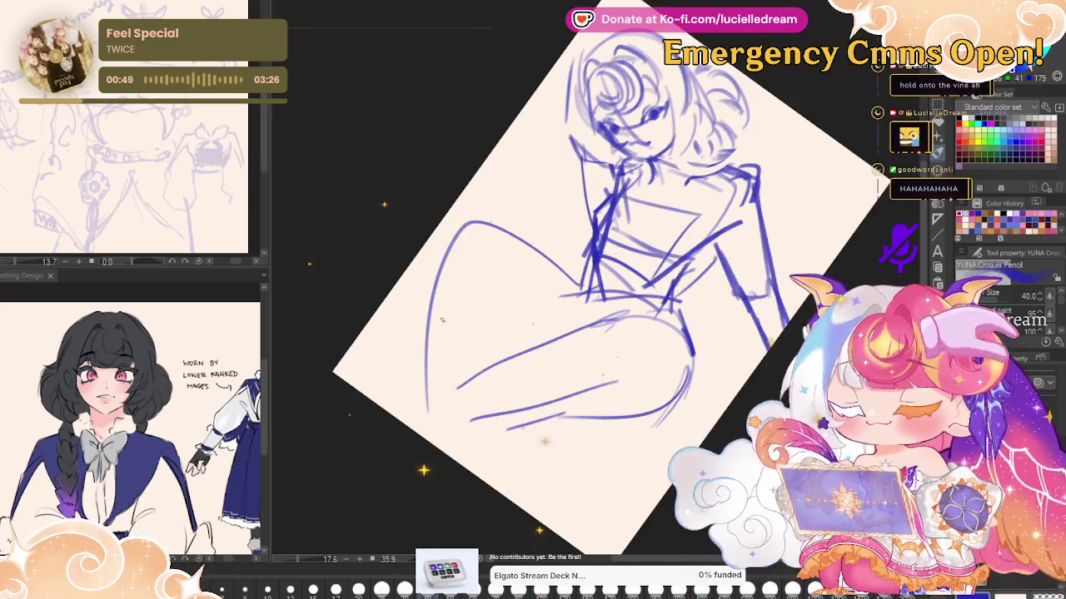
{"action": "key", "text": "h"}
{"action": "left_click_drag", "start_coordinate": [593, 289], "coordinate": [698, 237]}
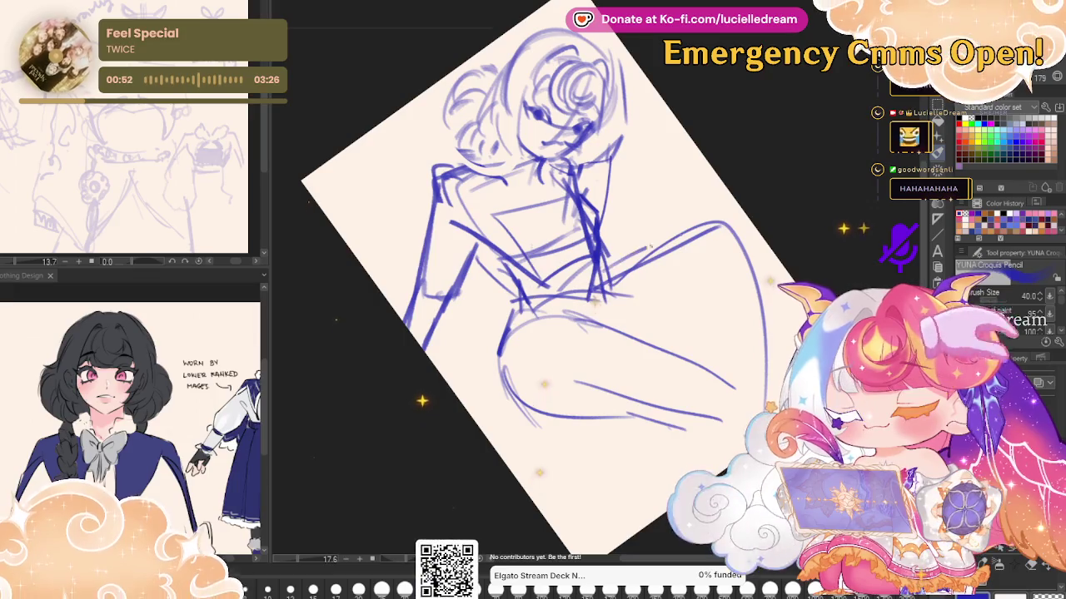
{"action": "left_click_drag", "start_coordinate": [630, 254], "coordinate": [729, 220]}
{"action": "mouse_move", "coordinate": [689, 290]}
{"action": "left_mouse_down"}
{"action": "mouse_move", "coordinate": [645, 340]}
{"action": "mouse_move", "coordinate": [709, 266]}
{"action": "left_mouse_up"}
{"action": "left_click_drag", "start_coordinate": [648, 353], "coordinate": [714, 275]}
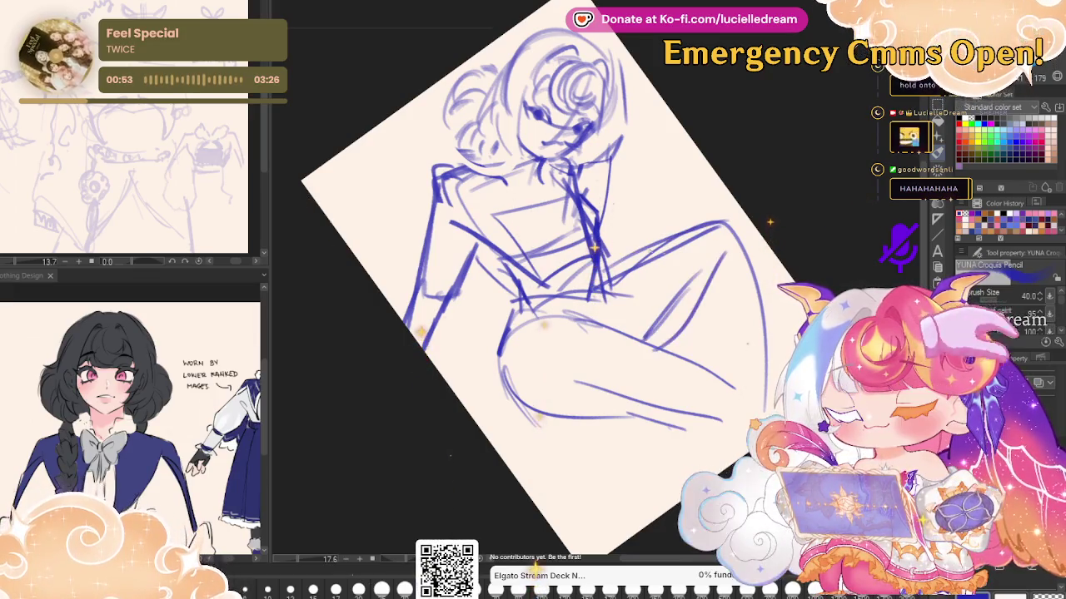
{"action": "left_click_drag", "start_coordinate": [643, 254], "coordinate": [723, 220]}
{"action": "key", "text": "h"}
{"action": "key", "text": "h"}
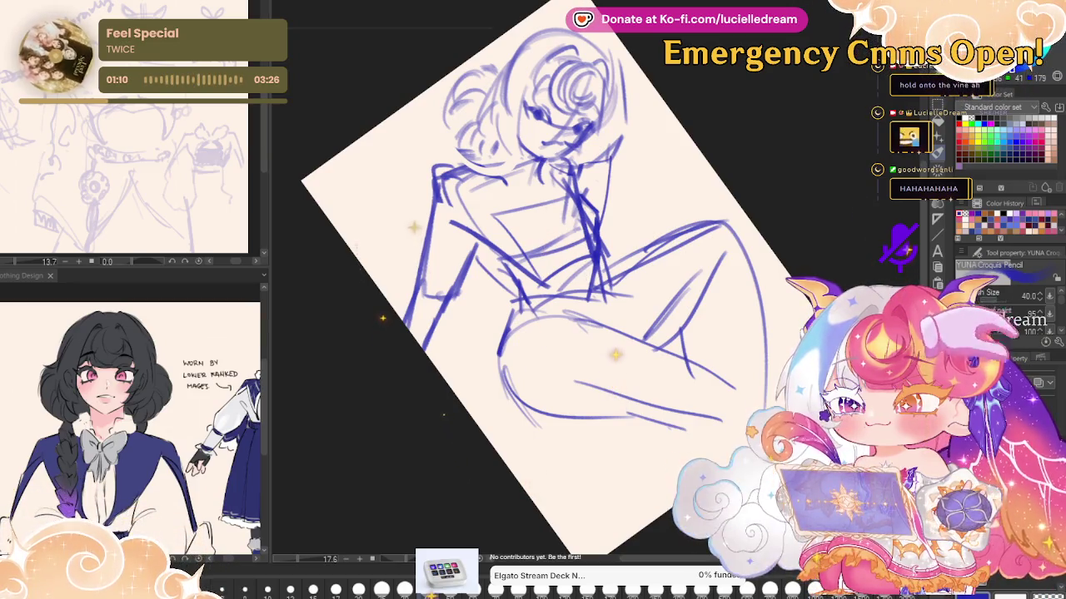
{"action": "key", "text": "Delete"}
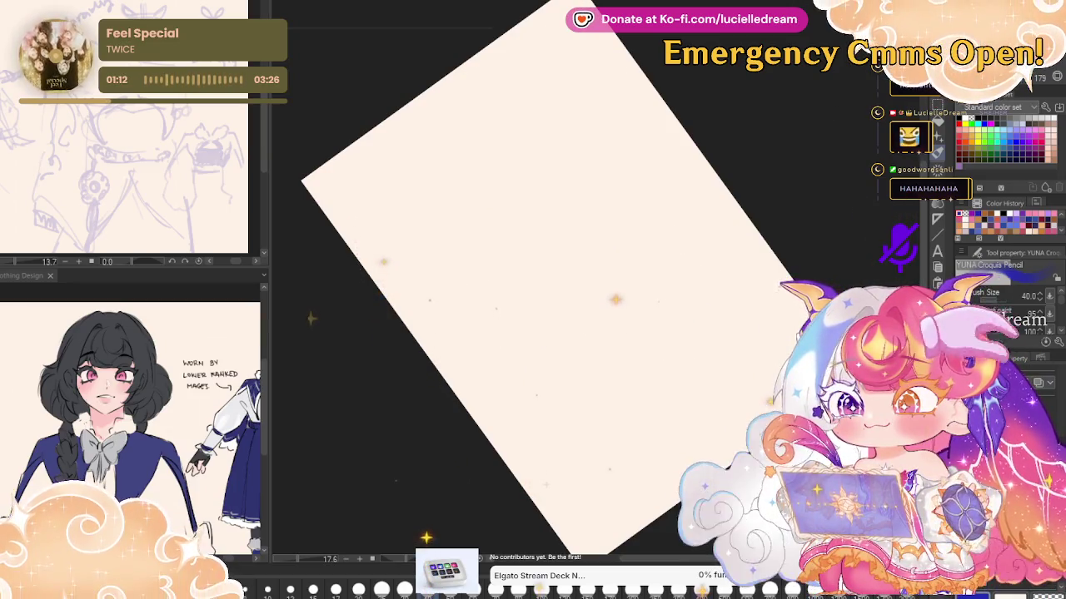
{"action": "key", "text": "ctrl+0"}
{"action": "key", "text": "ctrl+z"}
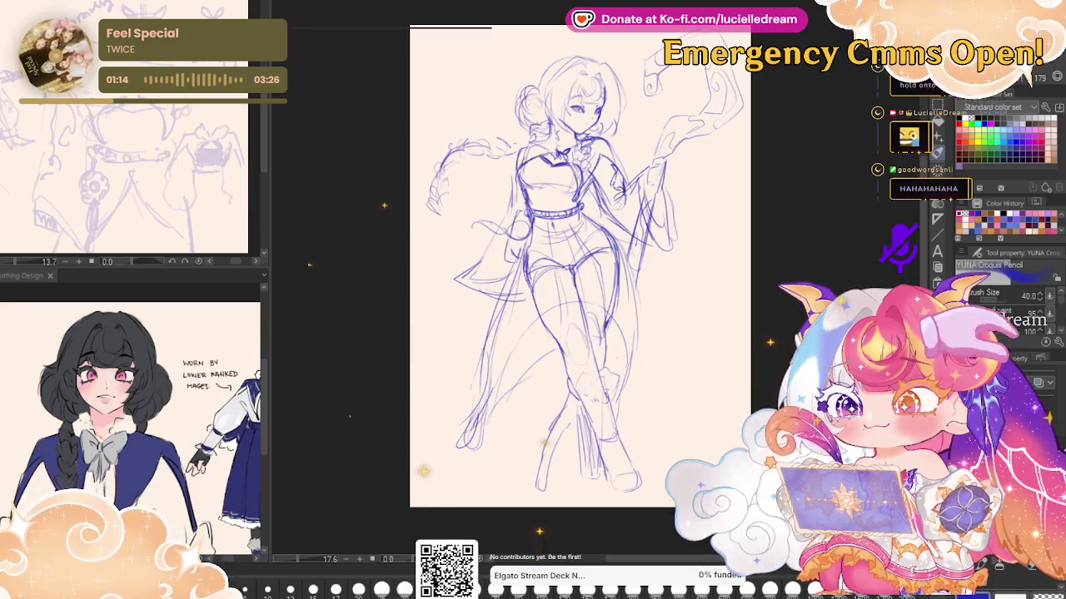
{"action": "key", "text": "h"}
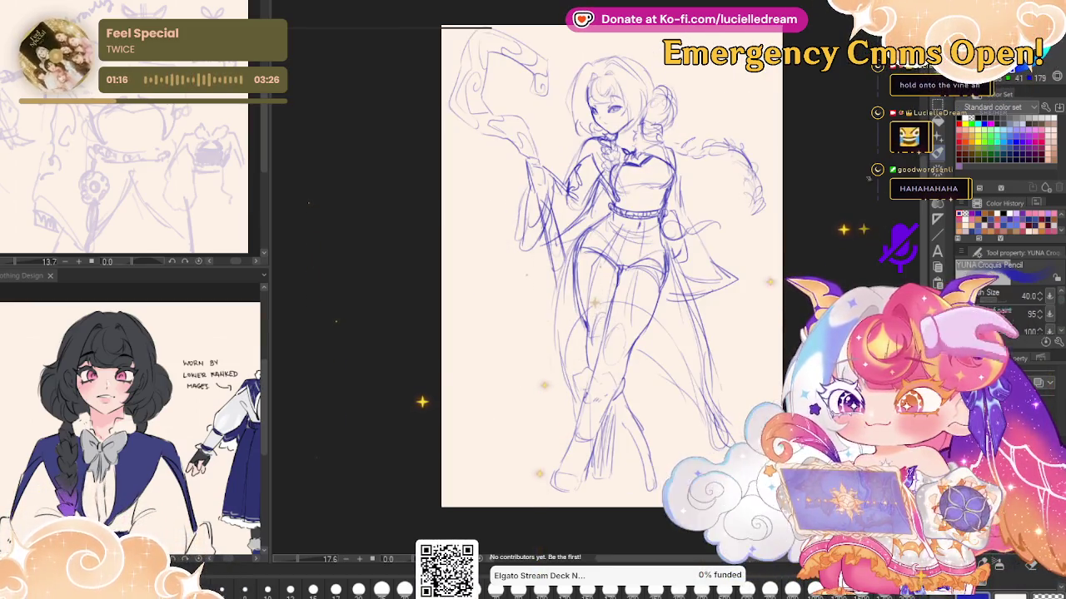
{"action": "key", "text": "k"}
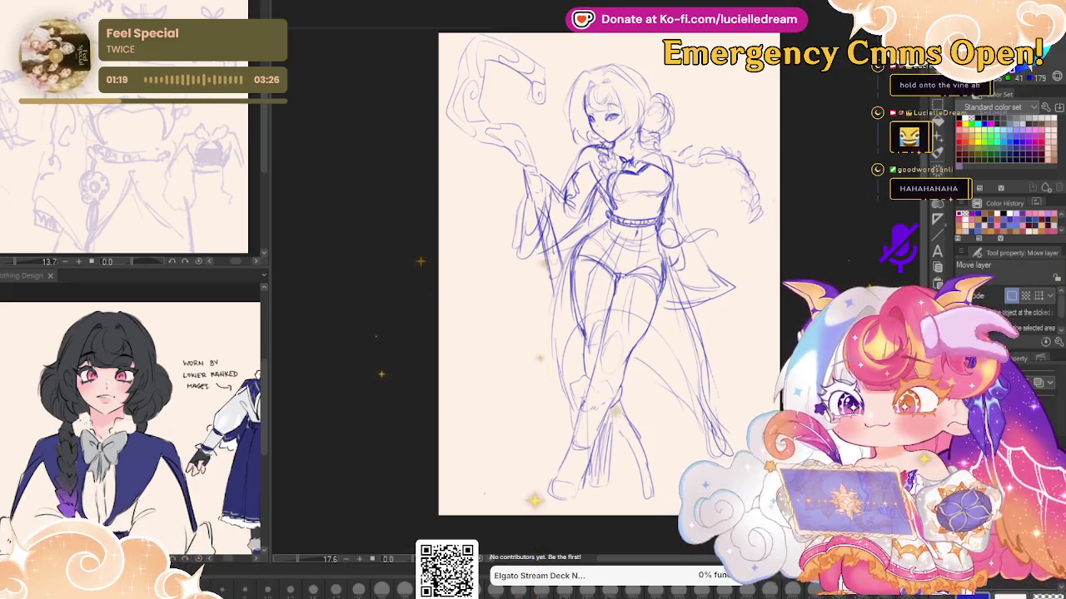
{"action": "left_click_drag", "start_coordinate": [608, 275], "coordinate": [608, 281]}
{"action": "key", "text": "p"}
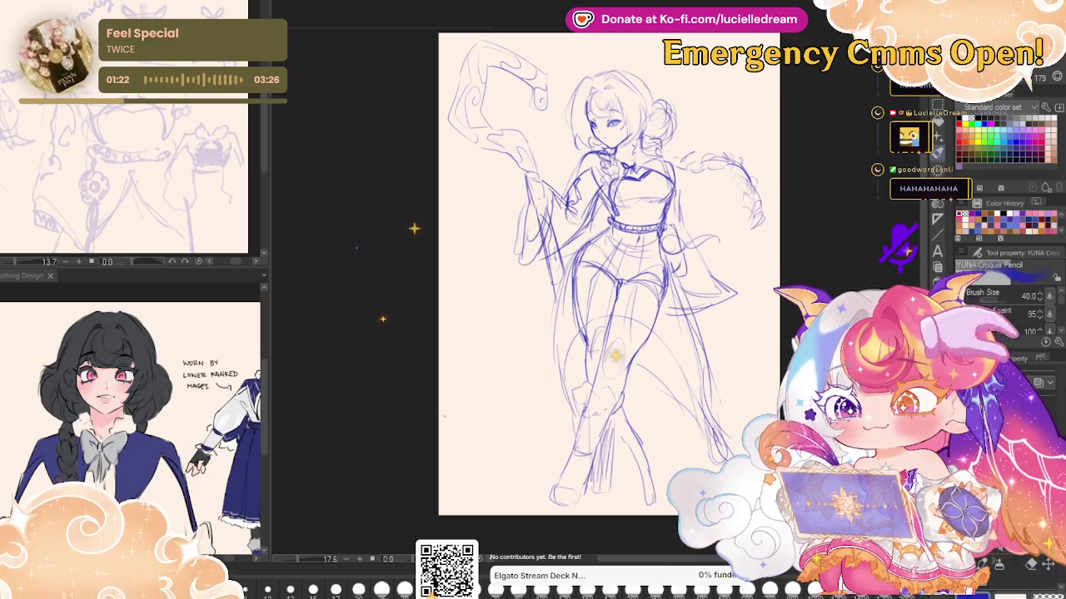
{"action": "key", "text": "Delete"}
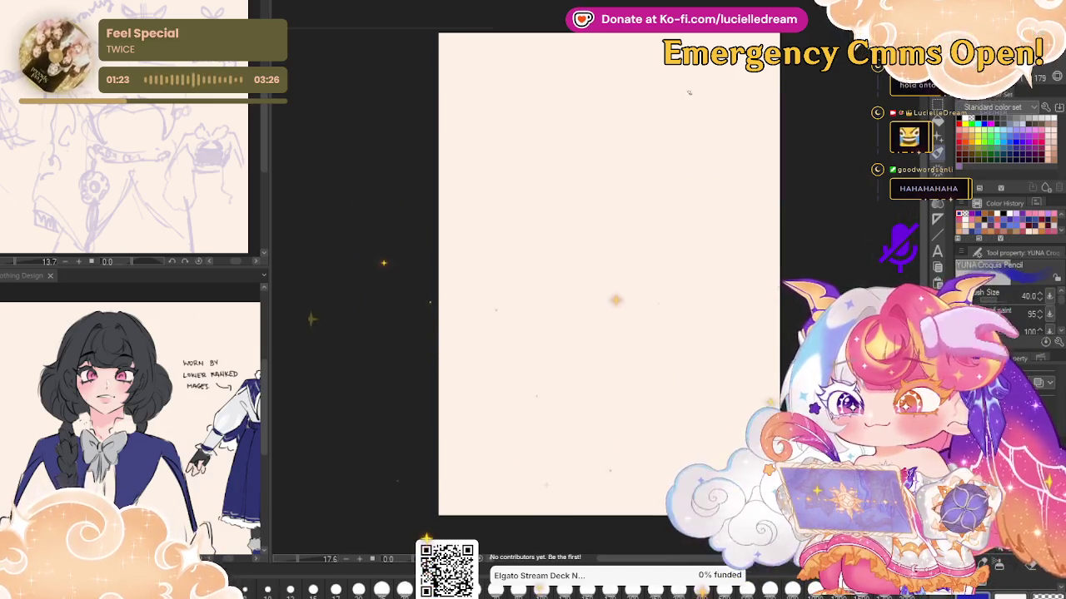
Draw a new head circle with an upper-left arc and a hair stroke beside it
{"action": "left_click_drag", "start_coordinate": [587, 123], "coordinate": [570, 218]}
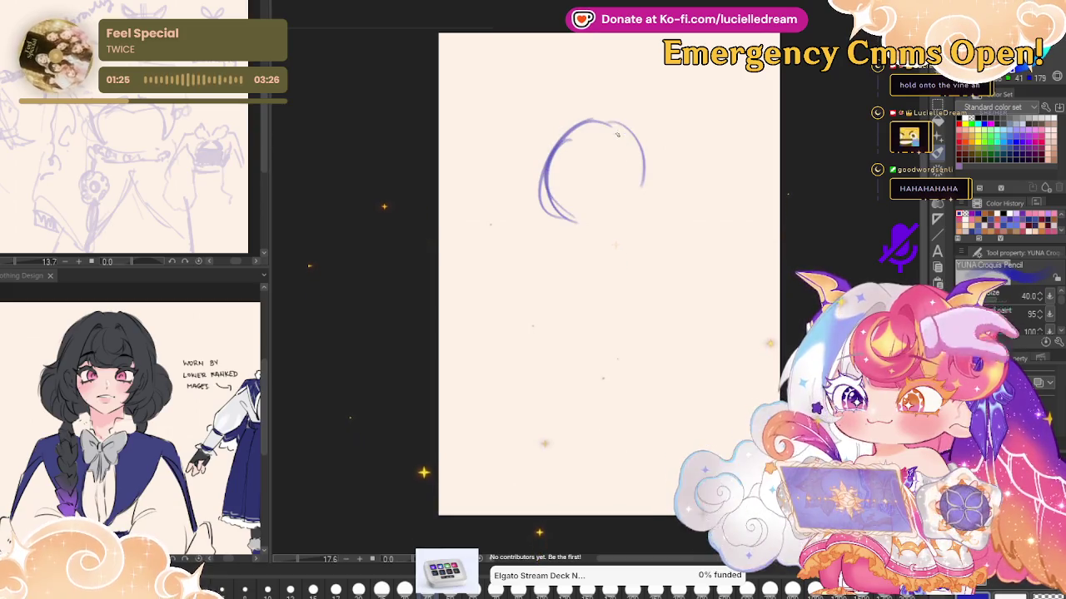
{"action": "left_click_drag", "start_coordinate": [550, 142], "coordinate": [645, 179]}
{"action": "left_click_drag", "start_coordinate": [582, 120], "coordinate": [653, 208]}
{"action": "mouse_move", "coordinate": [527, 164]}
{"action": "left_mouse_down"}
{"action": "mouse_move", "coordinate": [568, 158]}
{"action": "mouse_move", "coordinate": [487, 204]}
{"action": "left_mouse_up"}
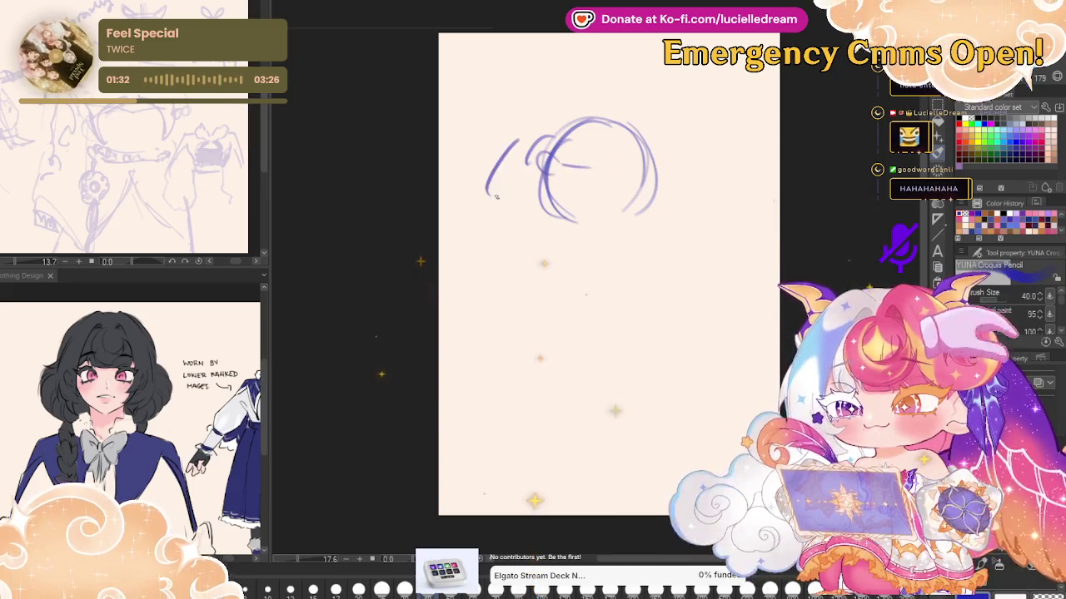
{"action": "left_click_drag", "start_coordinate": [523, 148], "coordinate": [531, 249]}
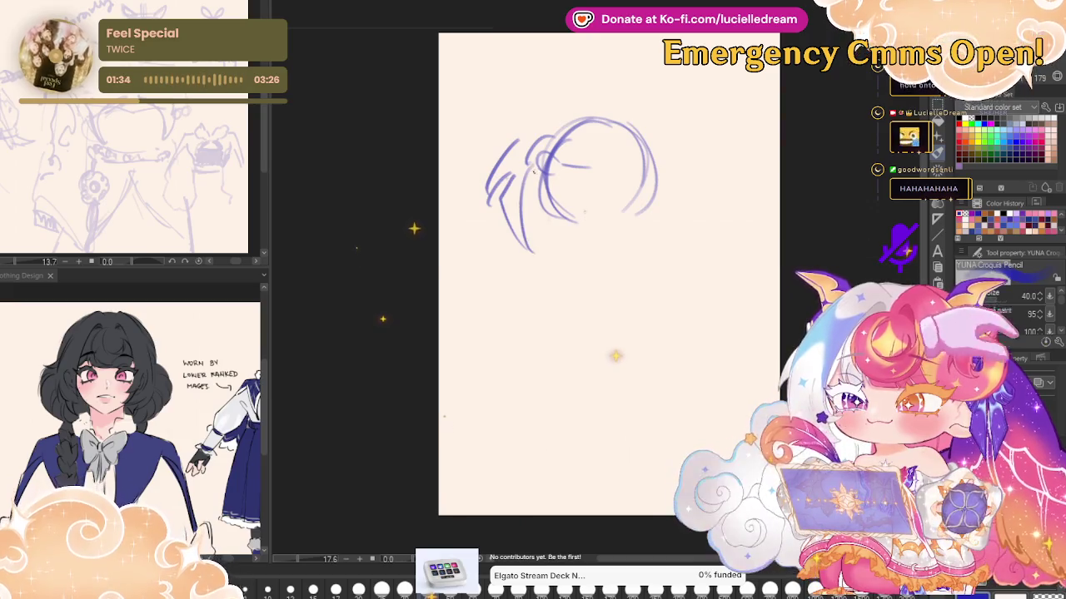
Add both eyes, the right eyelid, chin curve and left hair strokes, then clear the sketch
{"action": "mouse_move", "coordinate": [552, 188]}
{"action": "left_mouse_down"}
{"action": "mouse_move", "coordinate": [617, 194]}
{"action": "mouse_move", "coordinate": [578, 199]}
{"action": "left_mouse_up"}
{"action": "key", "text": "ctrl+z"}
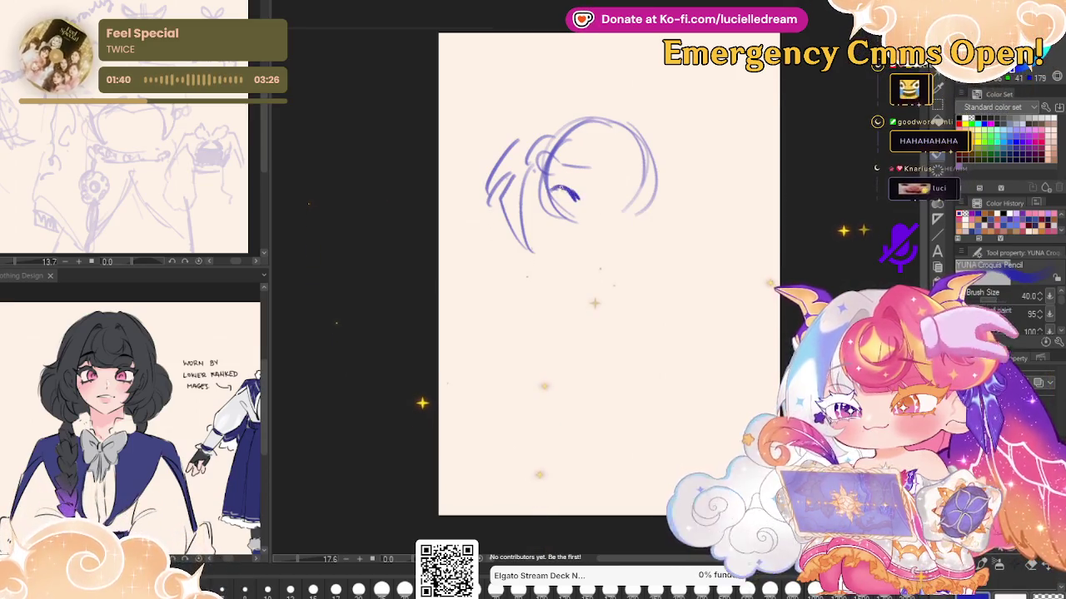
{"action": "left_click_drag", "start_coordinate": [612, 198], "coordinate": [641, 191]}
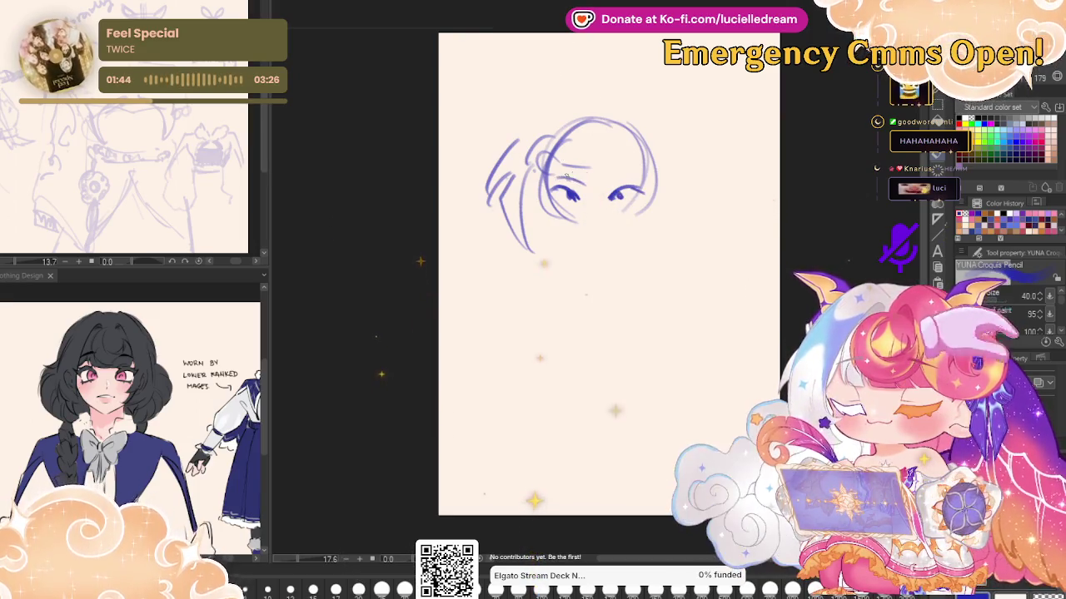
{"action": "left_click_drag", "start_coordinate": [619, 178], "coordinate": [650, 175]}
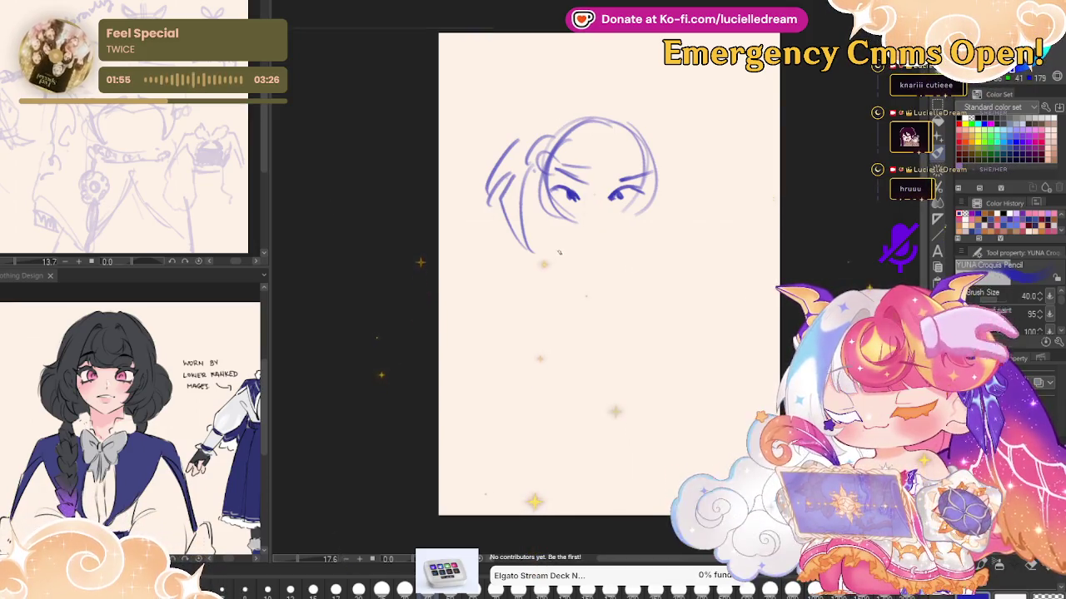
{"action": "left_click_drag", "start_coordinate": [563, 242], "coordinate": [595, 277]}
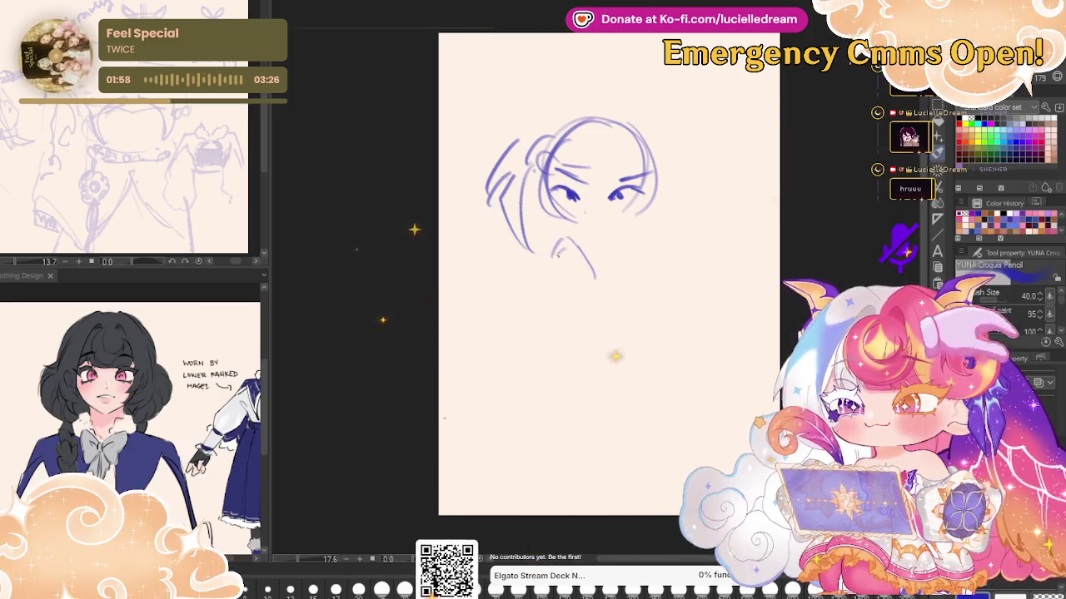
{"action": "left_click_drag", "start_coordinate": [569, 240], "coordinate": [610, 269]}
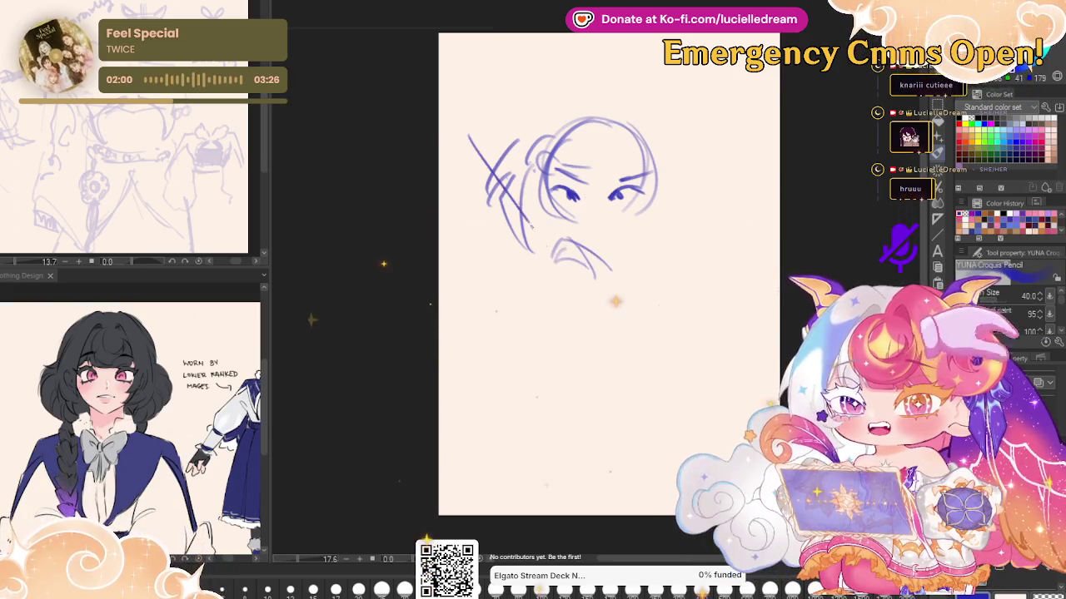
{"action": "left_click_drag", "start_coordinate": [516, 202], "coordinate": [545, 248]}
{"action": "left_click_drag", "start_coordinate": [462, 149], "coordinate": [550, 246]}
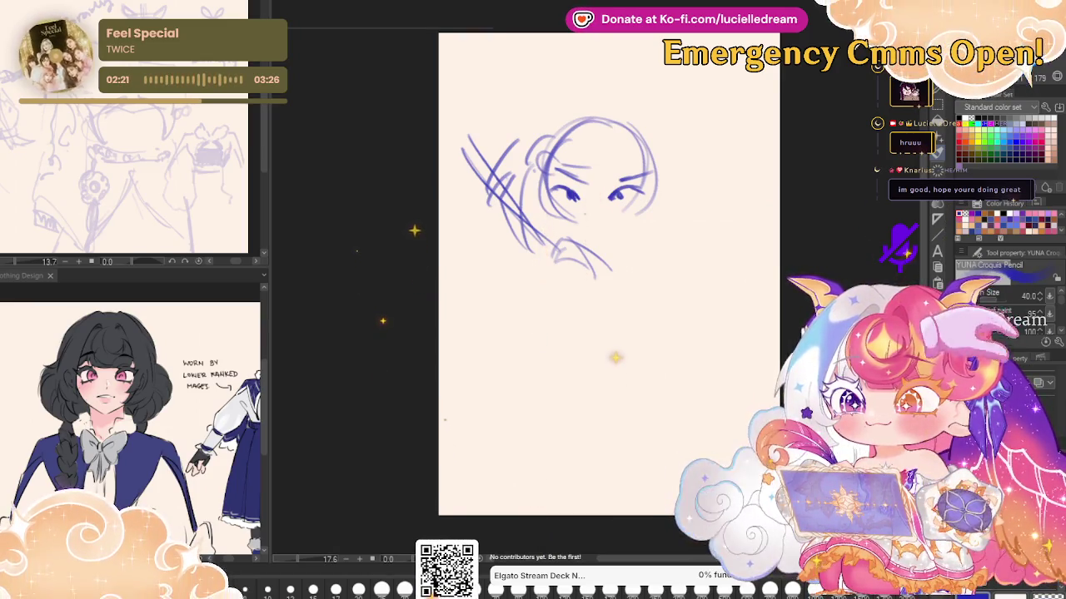
{"action": "key", "text": "Delete"}
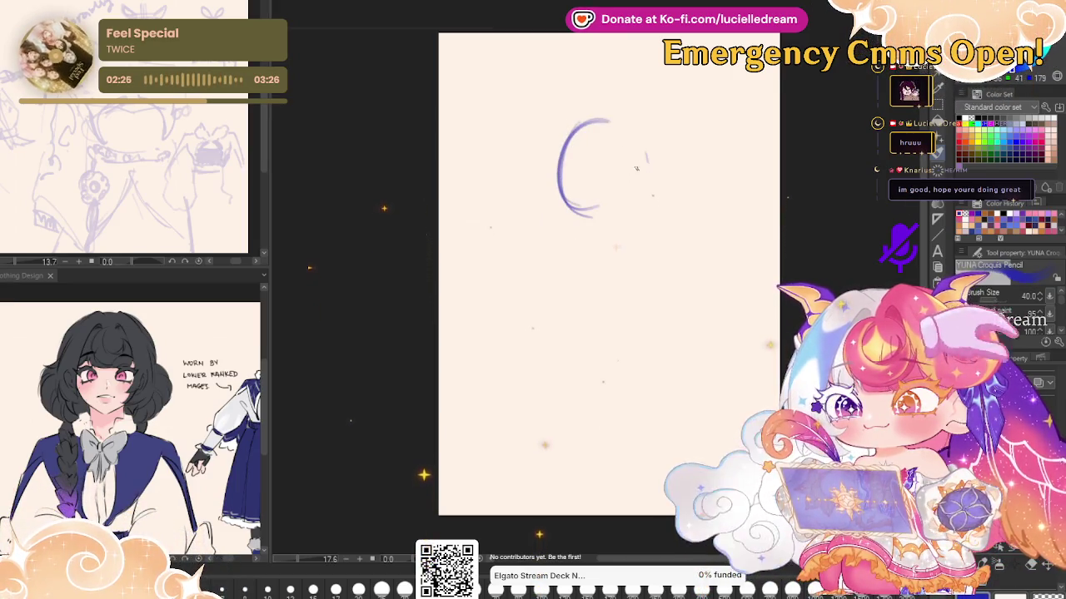
Thicken the head oval, extend it into the jaw, and add long hair strokes on the left
{"action": "mouse_move", "coordinate": [604, 124]}
{"action": "left_mouse_down"}
{"action": "mouse_move", "coordinate": [553, 179]}
{"action": "mouse_move", "coordinate": [560, 215]}
{"action": "left_mouse_up"}
{"action": "mouse_move", "coordinate": [576, 161]}
{"action": "left_mouse_down"}
{"action": "mouse_move", "coordinate": [556, 217]}
{"action": "mouse_move", "coordinate": [618, 234]}
{"action": "mouse_move", "coordinate": [649, 198]}
{"action": "left_mouse_up"}
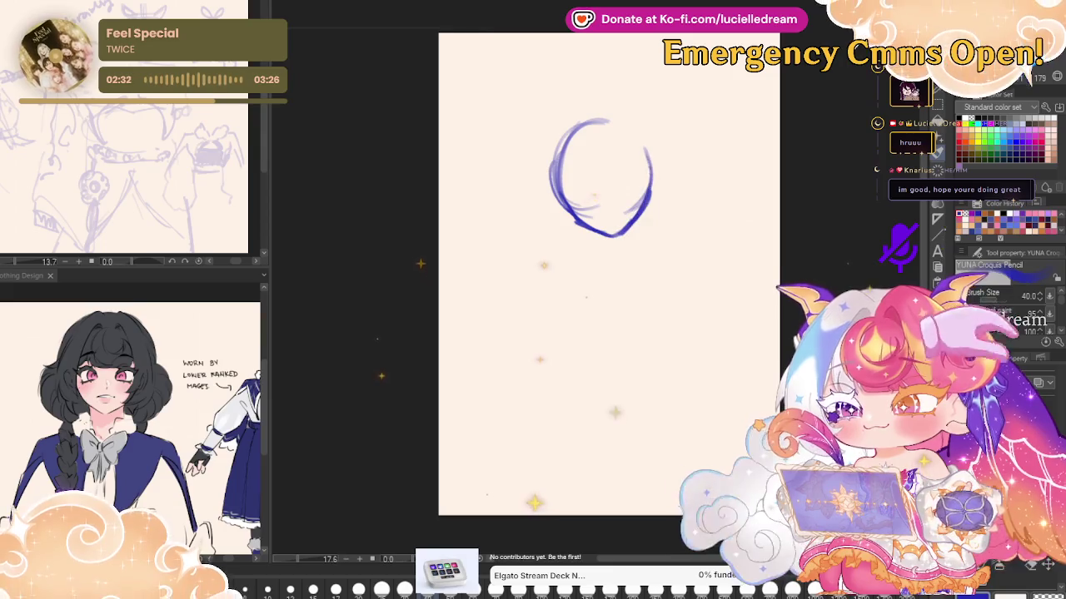
{"action": "left_click_drag", "start_coordinate": [648, 198], "coordinate": [638, 246]}
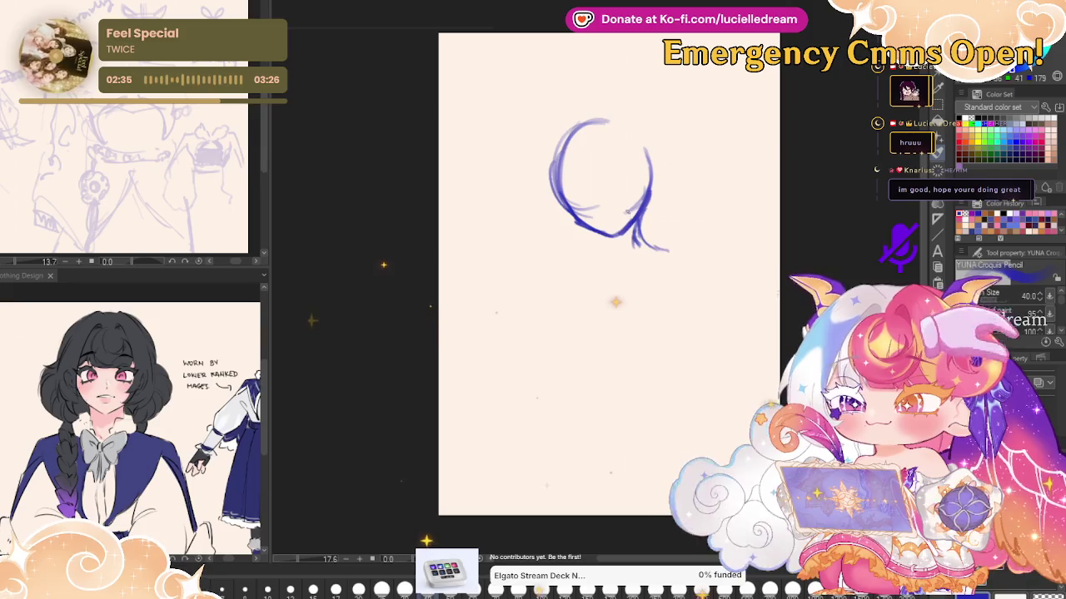
{"action": "left_click_drag", "start_coordinate": [488, 191], "coordinate": [519, 250]}
{"action": "left_click_drag", "start_coordinate": [491, 173], "coordinate": [511, 169]}
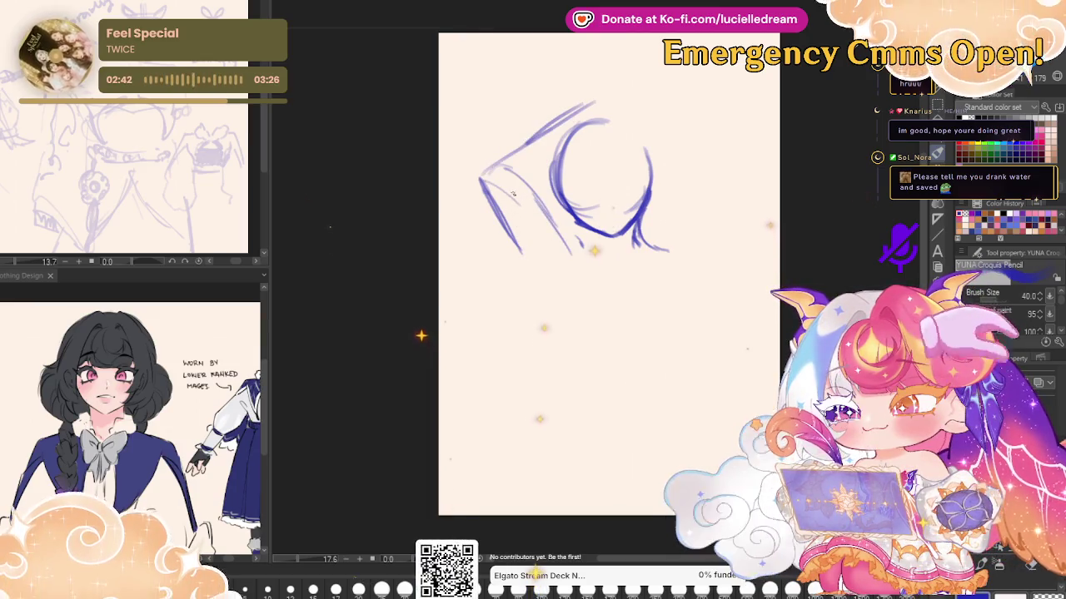
{"action": "left_click_drag", "start_coordinate": [498, 167], "coordinate": [626, 131]}
Sketch the raised arm and hand angling up right, plus the long staff crossing the figure
{"action": "left_click_drag", "start_coordinate": [531, 200], "coordinate": [659, 140]}
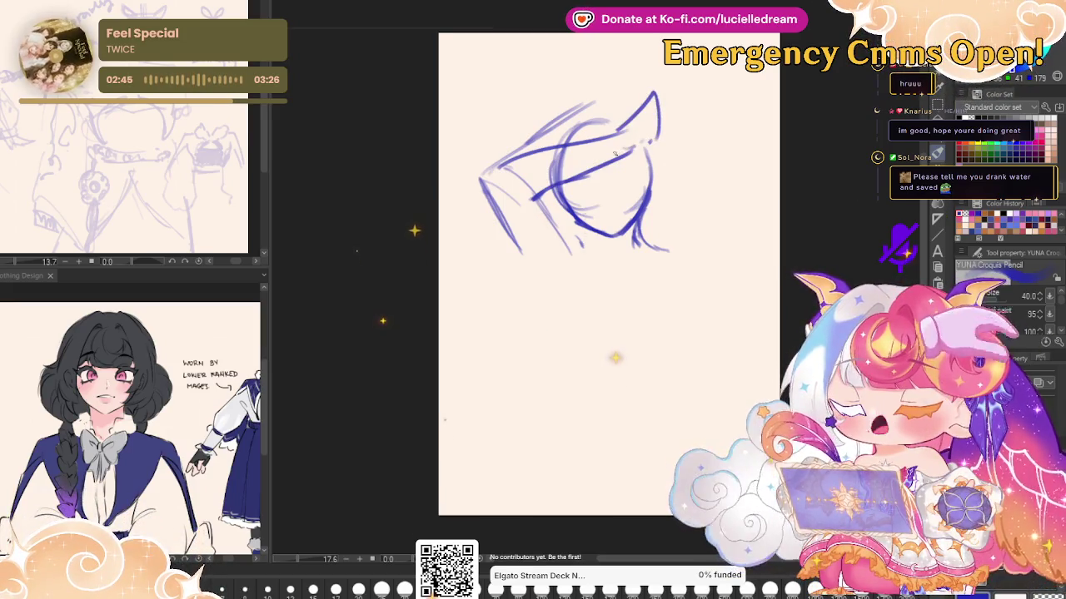
{"action": "left_click_drag", "start_coordinate": [654, 93], "coordinate": [684, 103]}
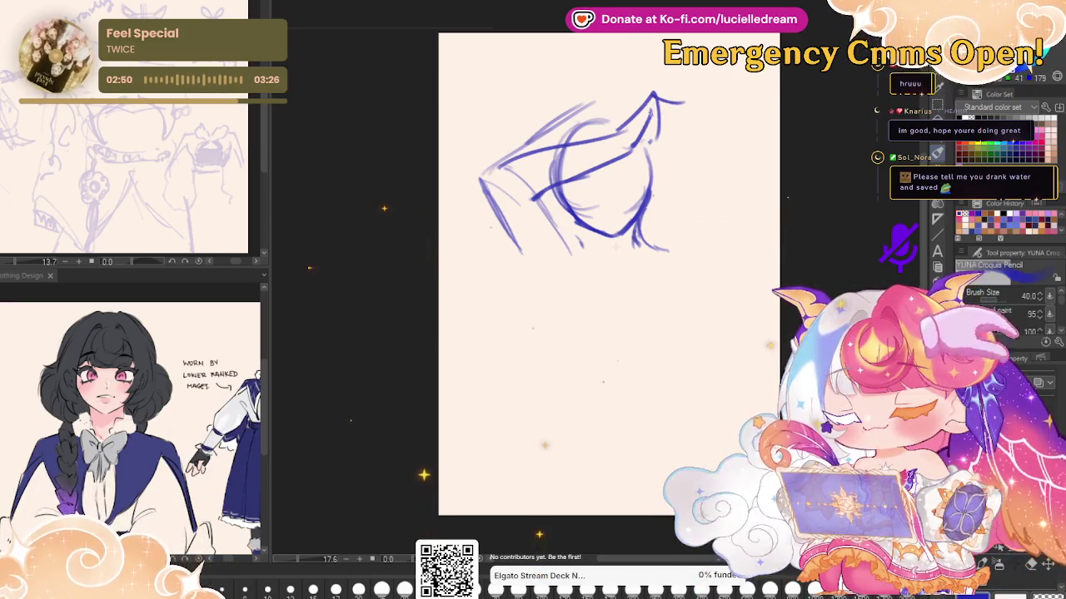
{"action": "left_click_drag", "start_coordinate": [693, 63], "coordinate": [666, 175]}
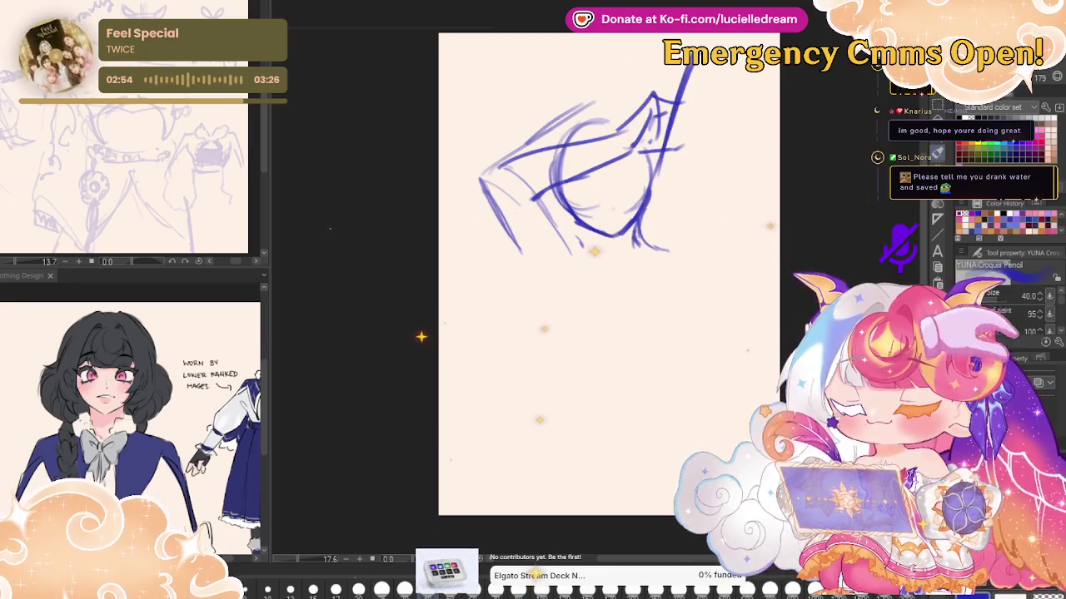
{"action": "left_click_drag", "start_coordinate": [683, 71], "coordinate": [657, 167]}
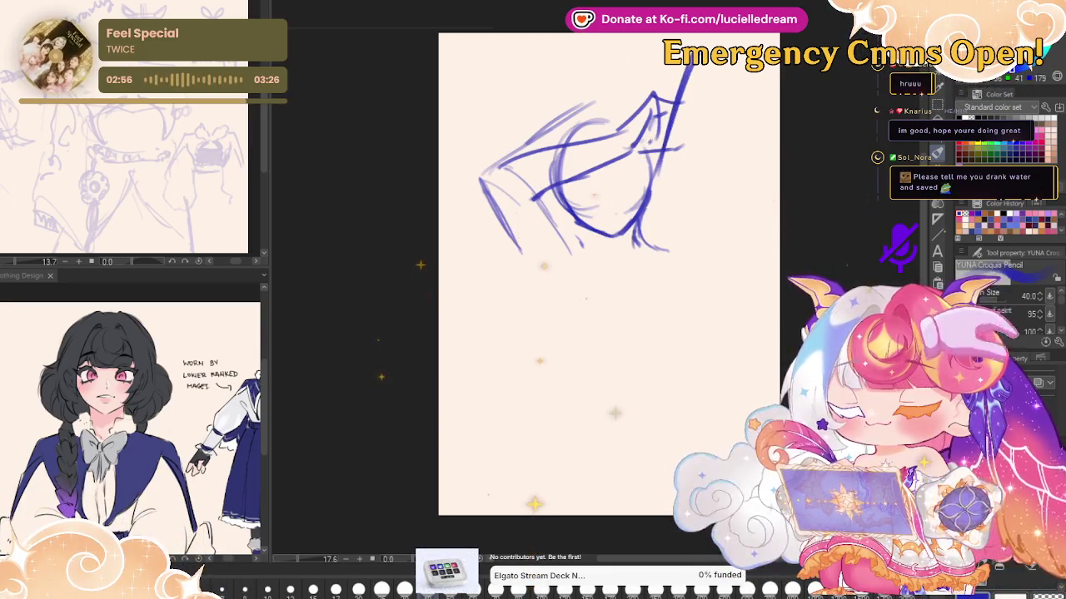
{"action": "left_click_drag", "start_coordinate": [671, 115], "coordinate": [600, 280]}
{"action": "mouse_move", "coordinate": [678, 93]}
{"action": "left_mouse_down"}
{"action": "mouse_move", "coordinate": [592, 287]}
{"action": "mouse_move", "coordinate": [626, 318]}
{"action": "left_mouse_up"}
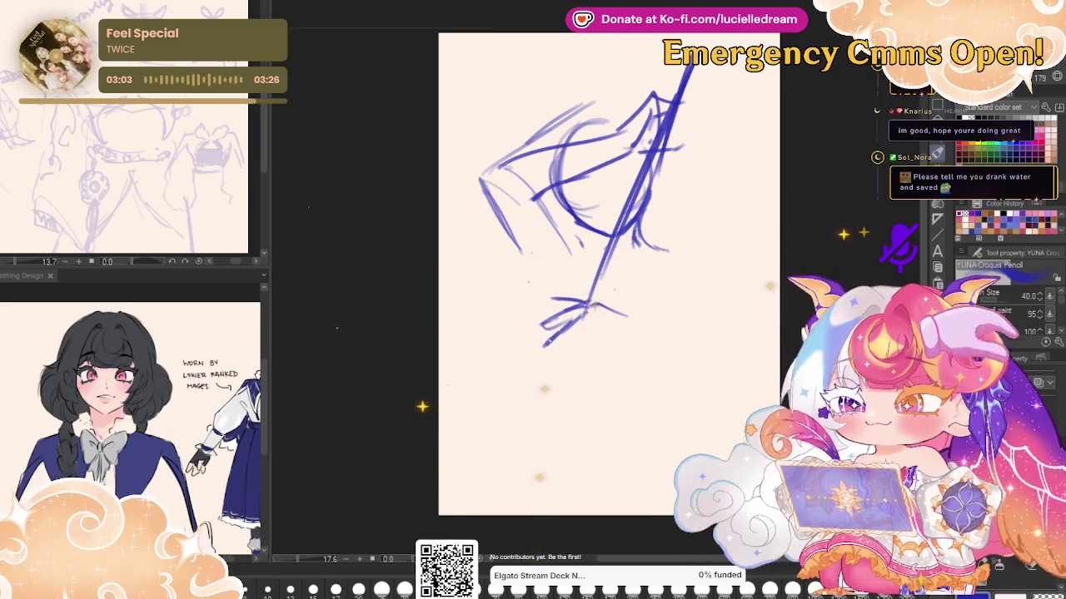
Add shoulder, torso and right body lines, extend the staff bottom-left, and shift the sketch down
{"action": "left_click_drag", "start_coordinate": [543, 324], "coordinate": [581, 339]}
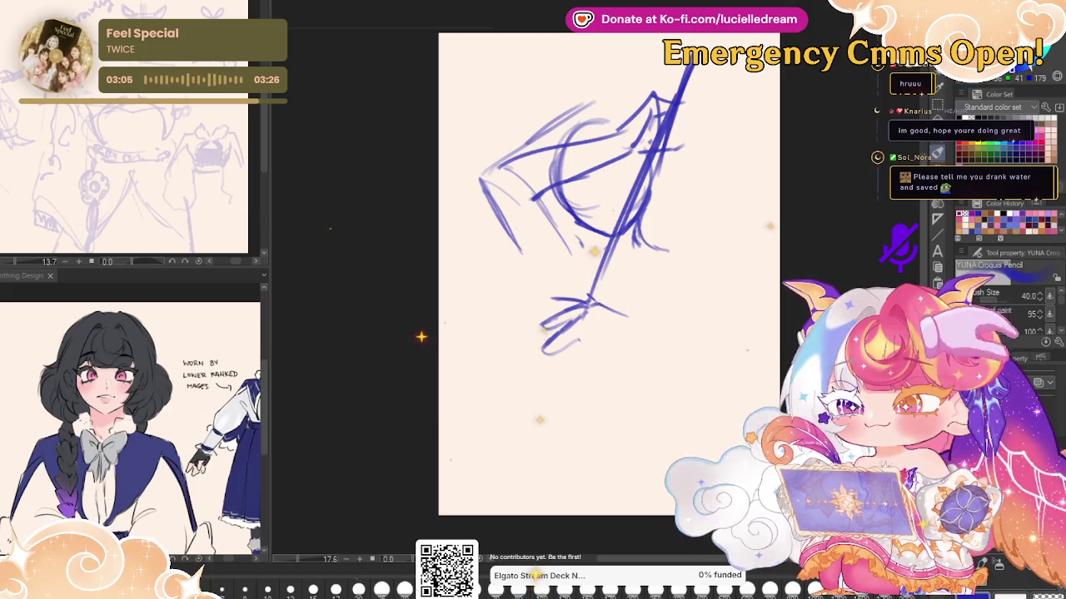
{"action": "left_click_drag", "start_coordinate": [571, 355], "coordinate": [633, 397]}
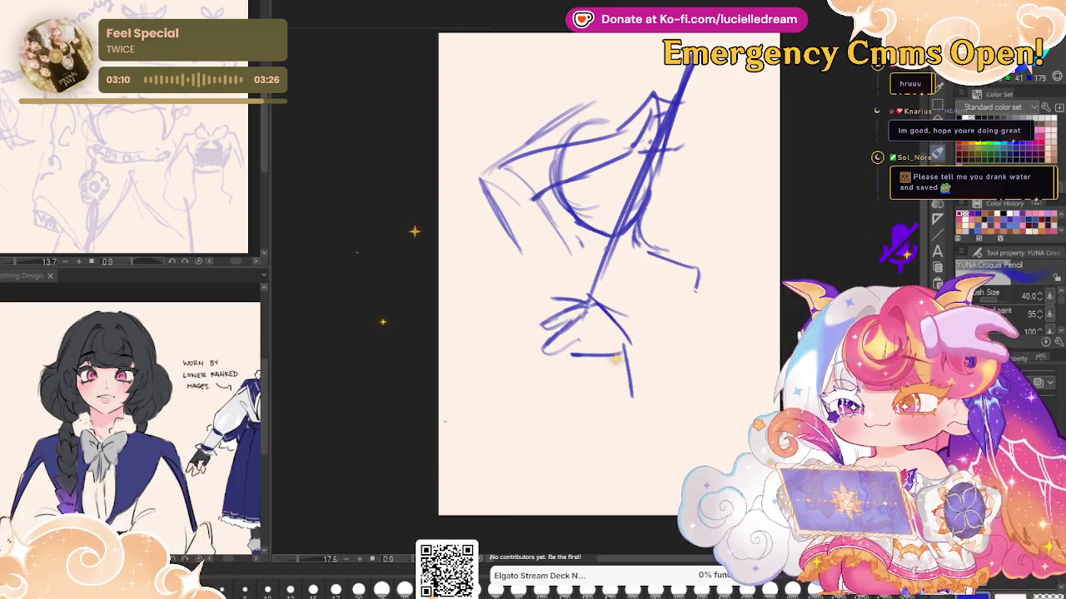
{"action": "left_click_drag", "start_coordinate": [699, 271], "coordinate": [653, 395]}
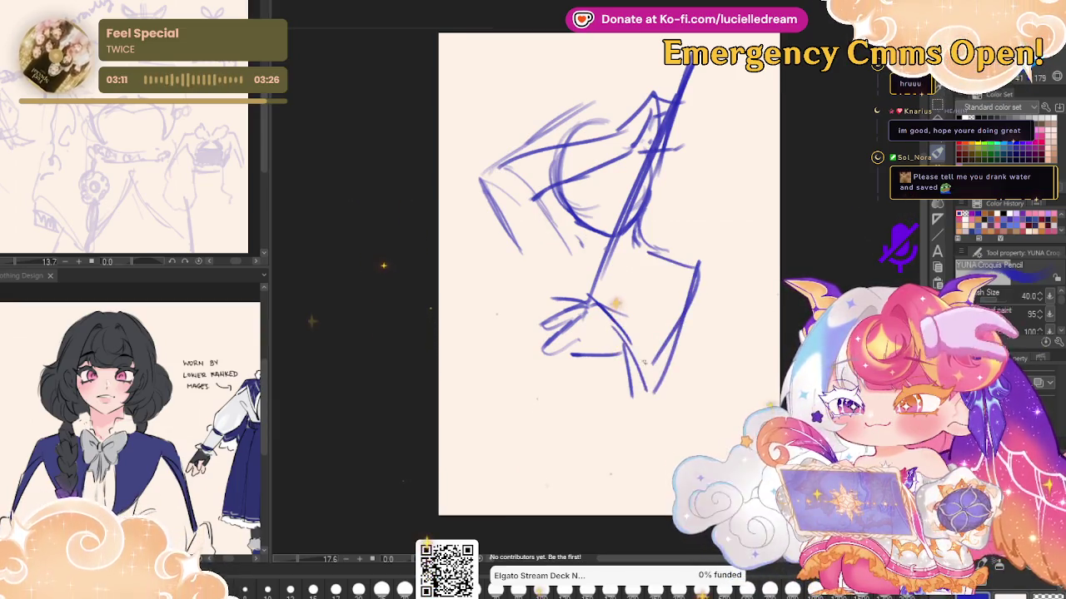
{"action": "key", "text": "m"}
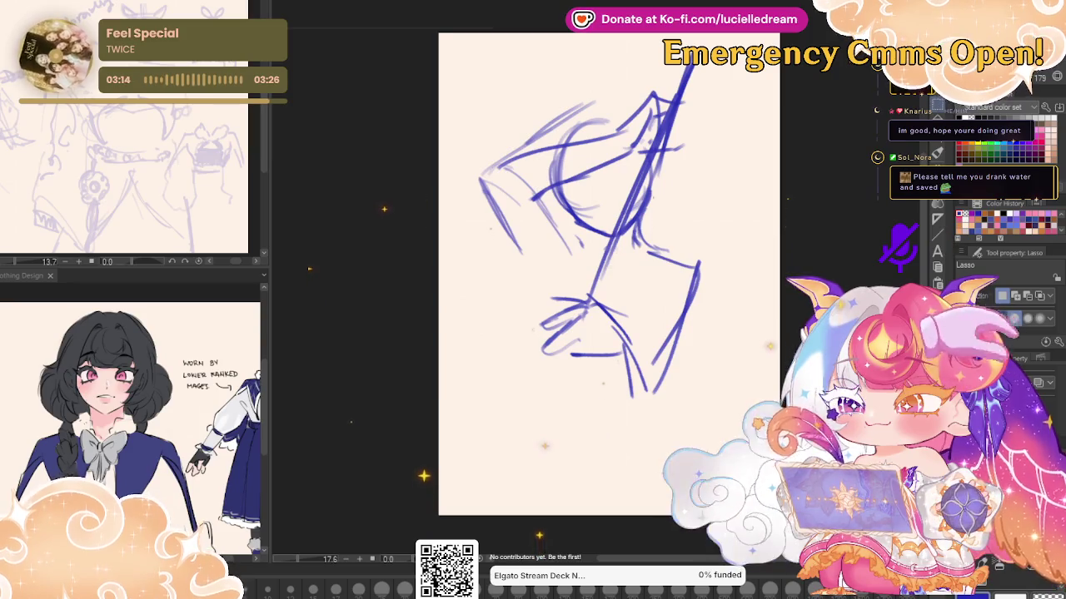
{"action": "key", "text": "p"}
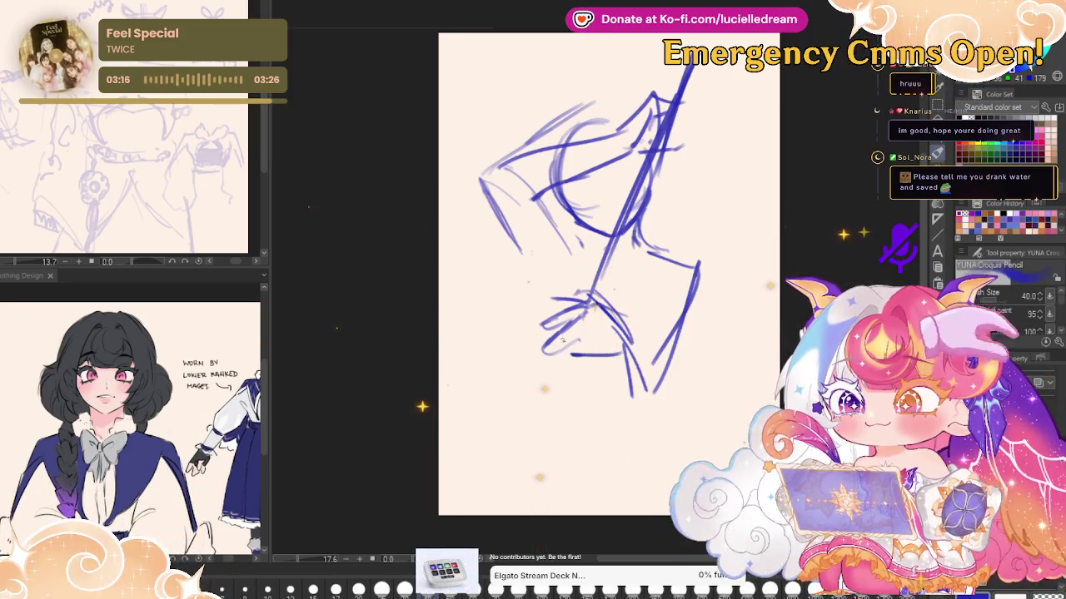
{"action": "left_click_drag", "start_coordinate": [564, 360], "coordinate": [492, 510]}
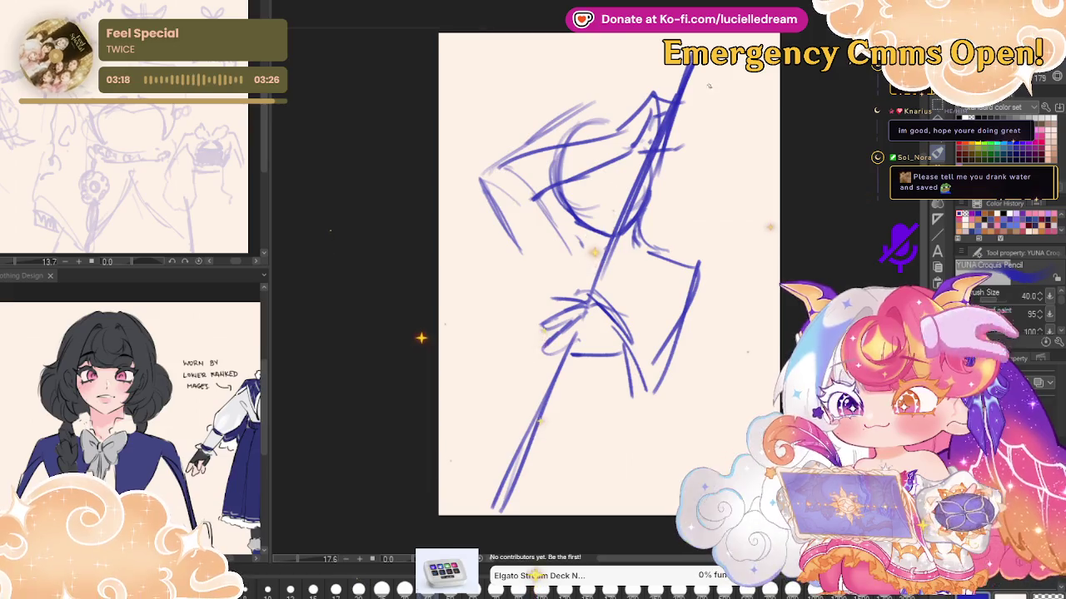
{"action": "left_click_drag", "start_coordinate": [776, 116], "coordinate": [735, 143]}
{"action": "key", "text": "k"}
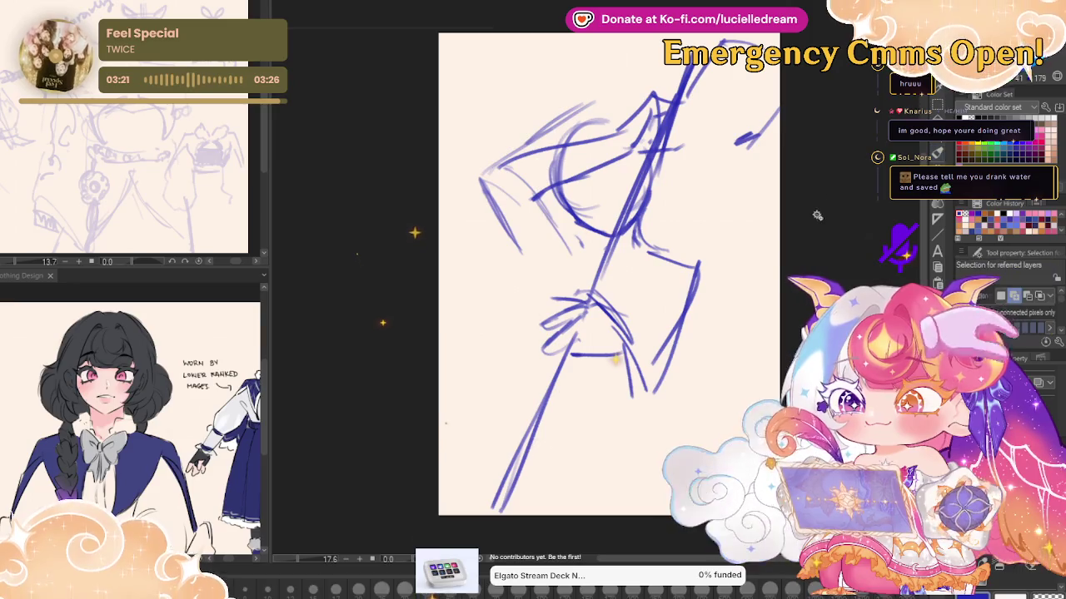
{"action": "left_click_drag", "start_coordinate": [795, 200], "coordinate": [310, 311]}
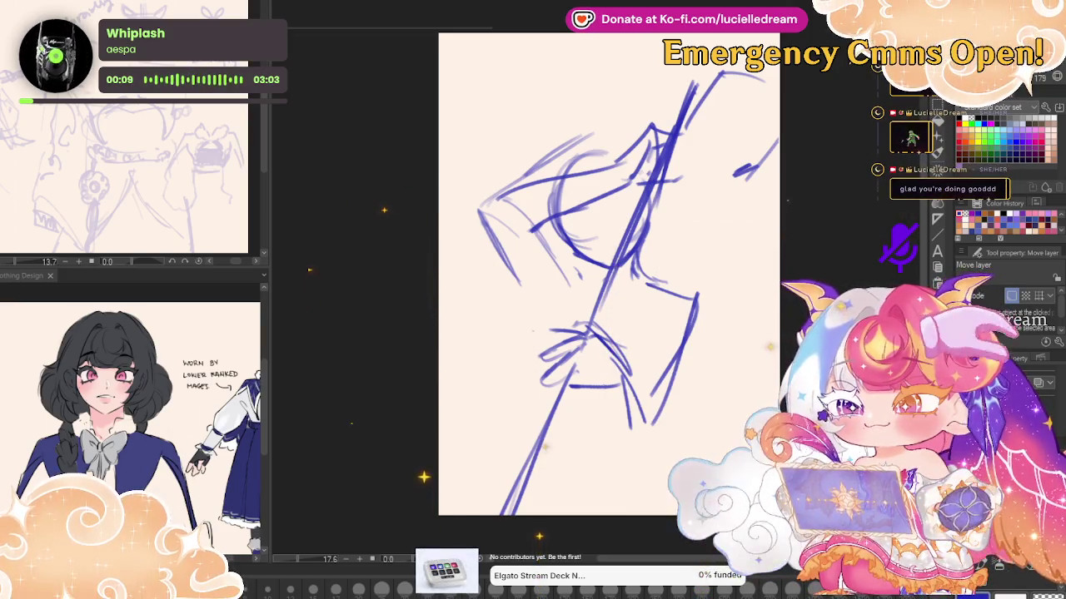
Shift the sketch slightly down, then sketch hair strands and the left side of the face
{"action": "mouse_move", "coordinate": [589, 165]}
{"action": "left_mouse_down"}
{"action": "mouse_move", "coordinate": [605, 232]}
{"action": "mouse_move", "coordinate": [589, 149]}
{"action": "left_mouse_up"}
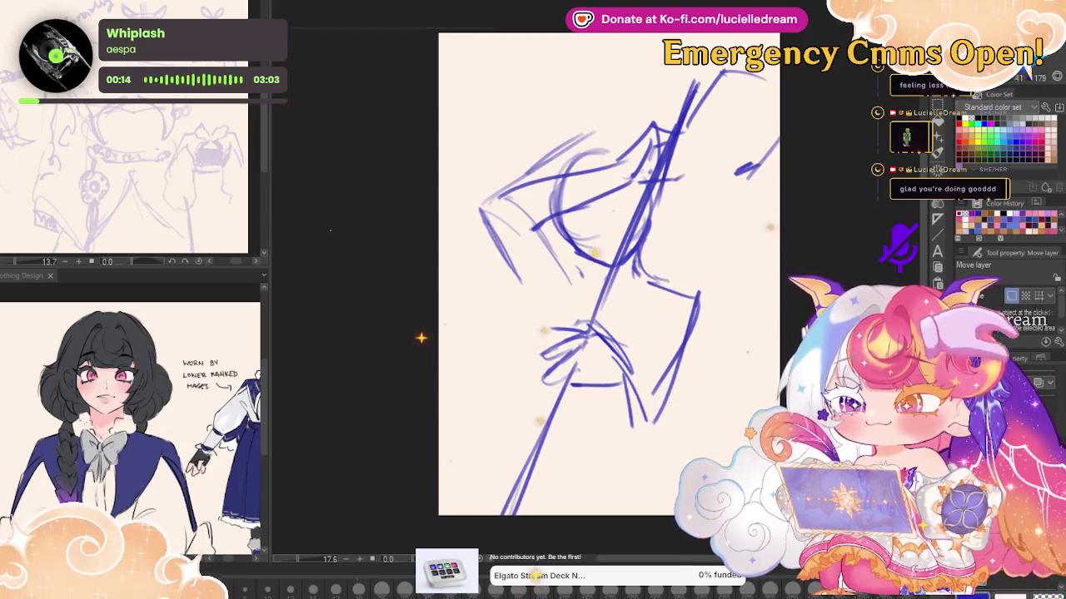
{"action": "key", "text": "p"}
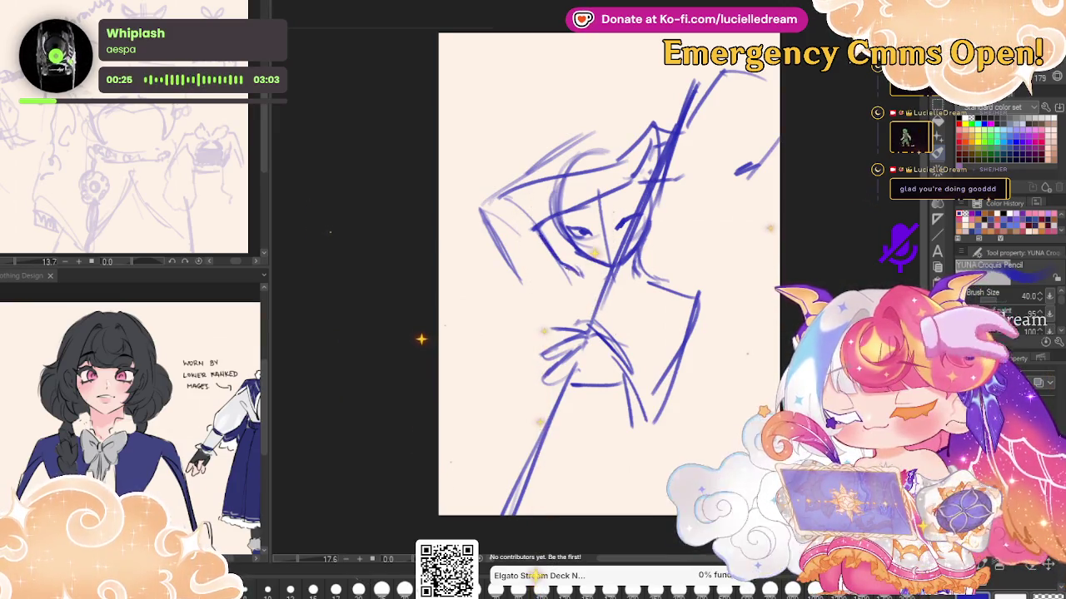
{"action": "left_click_drag", "start_coordinate": [552, 223], "coordinate": [581, 298]}
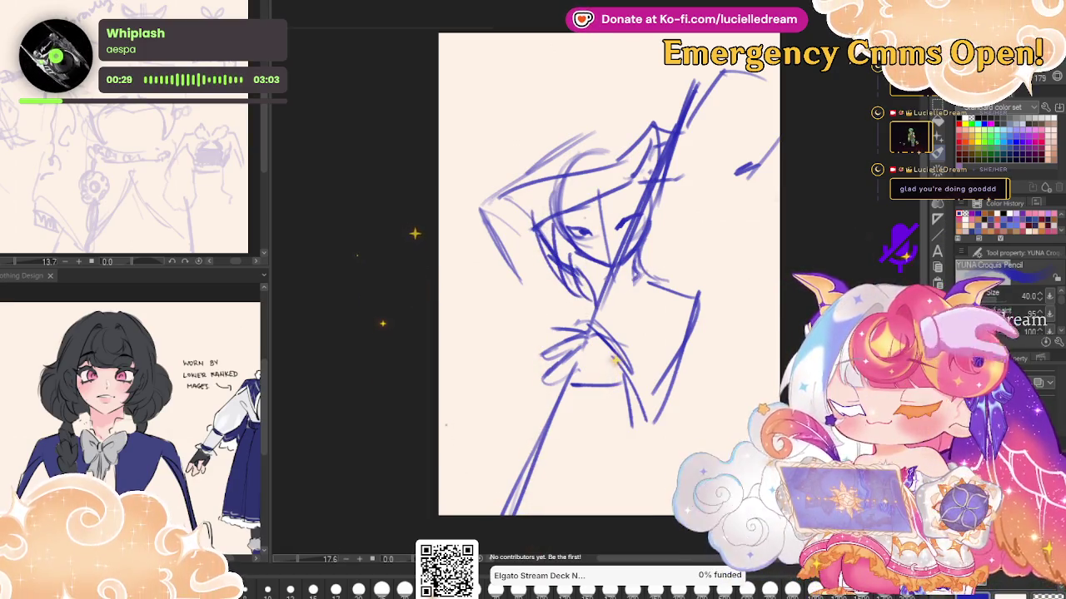
{"action": "mouse_move", "coordinate": [503, 251]}
{"action": "left_mouse_down"}
{"action": "mouse_move", "coordinate": [549, 312]}
{"action": "mouse_move", "coordinate": [541, 385]}
{"action": "left_mouse_up"}
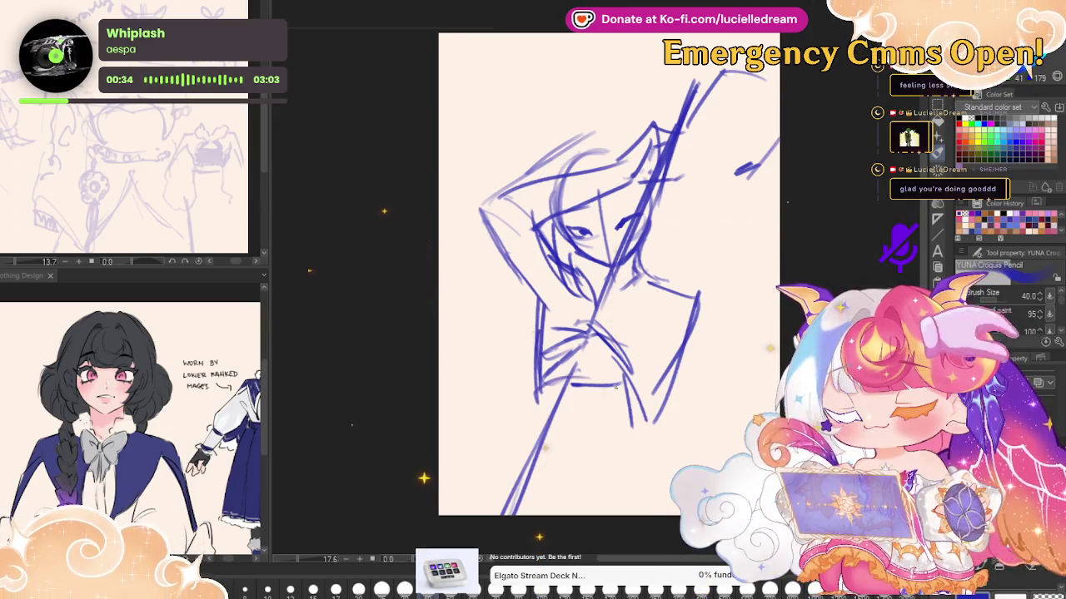
Add short strokes on the right torso and lower body, then fade the sketch to pale lavender
{"action": "left_click_drag", "start_coordinate": [674, 333], "coordinate": [653, 374]}
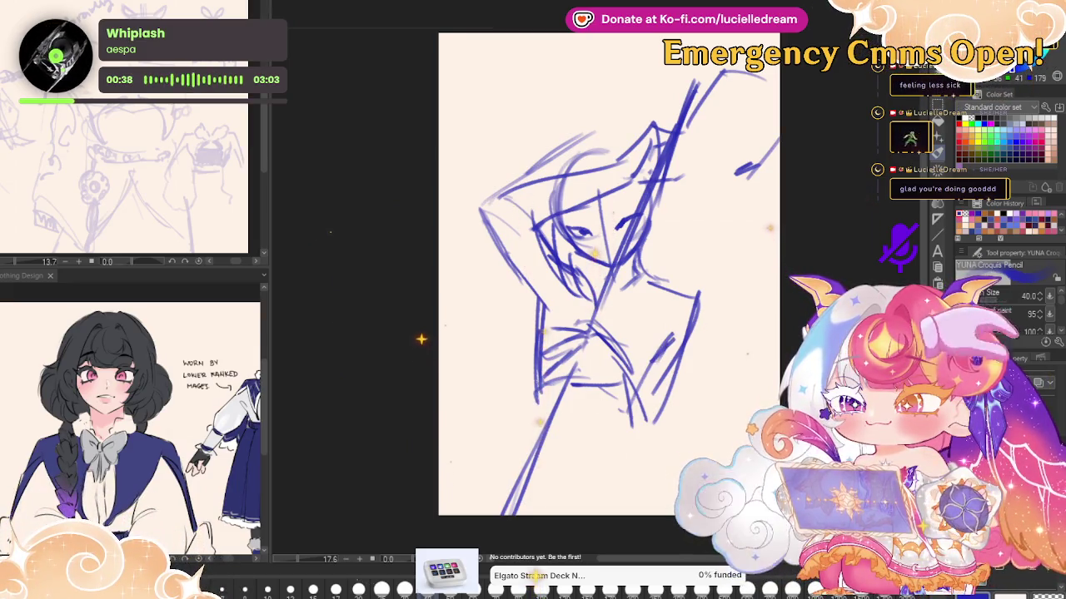
{"action": "left_click_drag", "start_coordinate": [539, 450], "coordinate": [514, 504]}
{"action": "left_click_drag", "start_coordinate": [608, 491], "coordinate": [635, 451]}
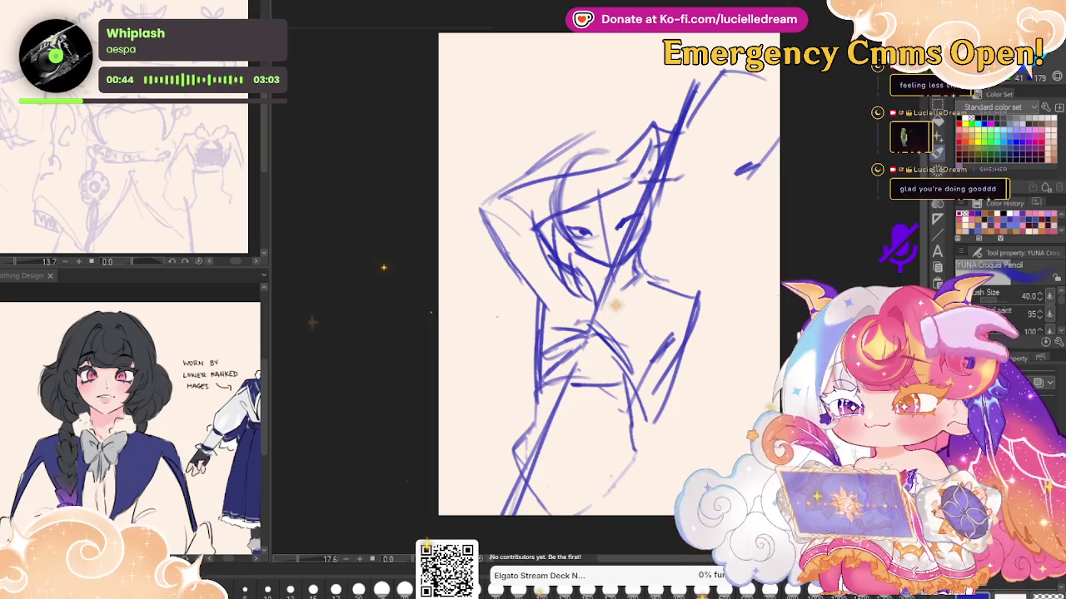
{"action": "key", "text": "ctrl+shift+o"}
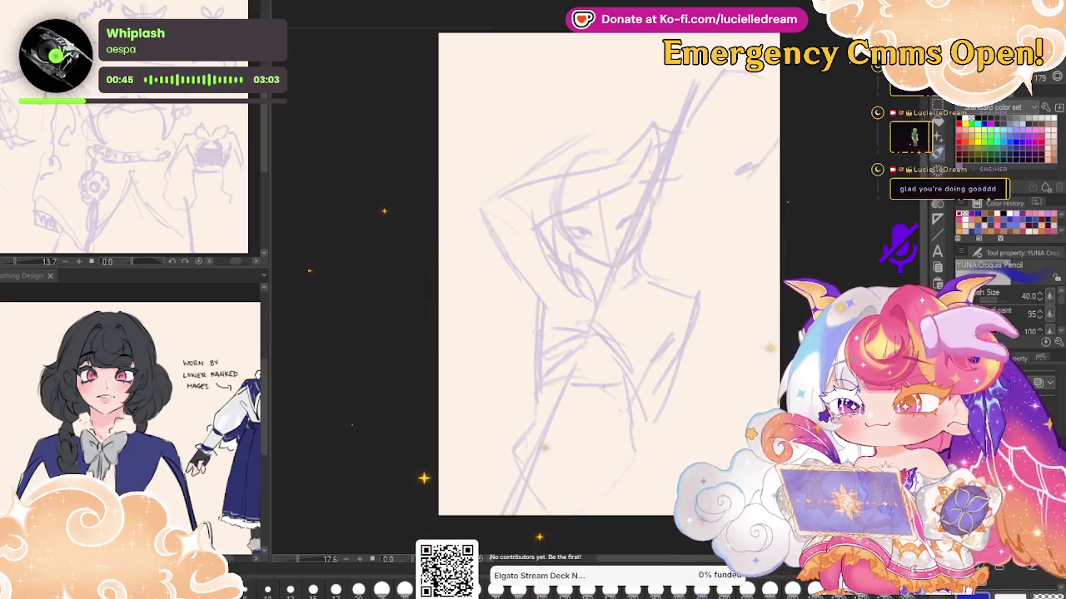
Enlarge and reposition the sketch lower on the page, then set the pencil size to 25
{"action": "key", "text": "ctrl+t"}
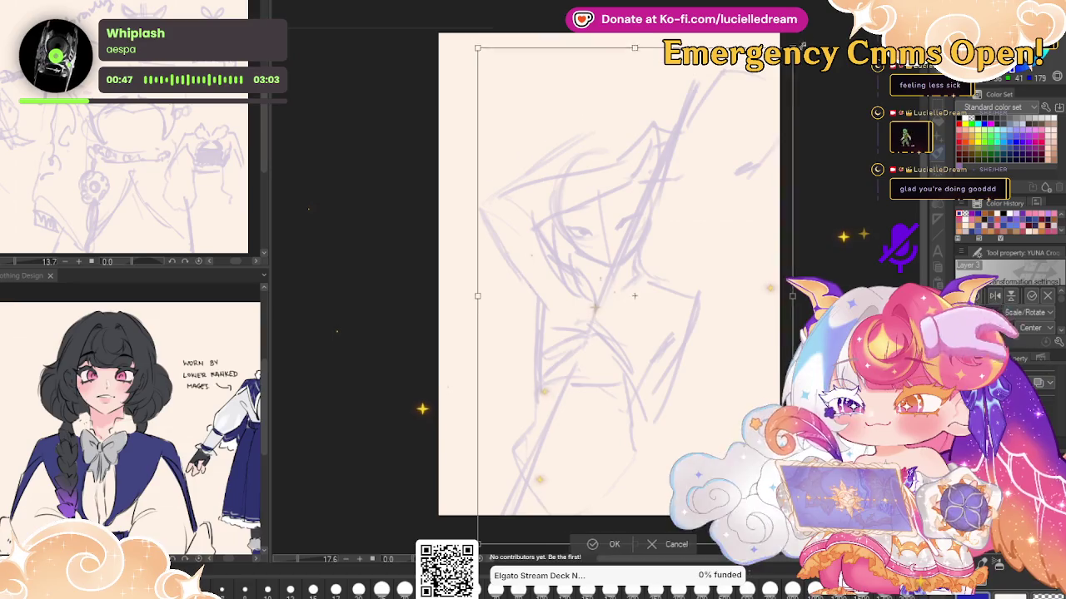
{"action": "left_click_drag", "start_coordinate": [789, 67], "coordinate": [813, 10]}
{"action": "mouse_move", "coordinate": [781, 121]}
{"action": "left_mouse_down"}
{"action": "mouse_move", "coordinate": [767, 170]}
{"action": "mouse_move", "coordinate": [720, 224]}
{"action": "left_mouse_up"}
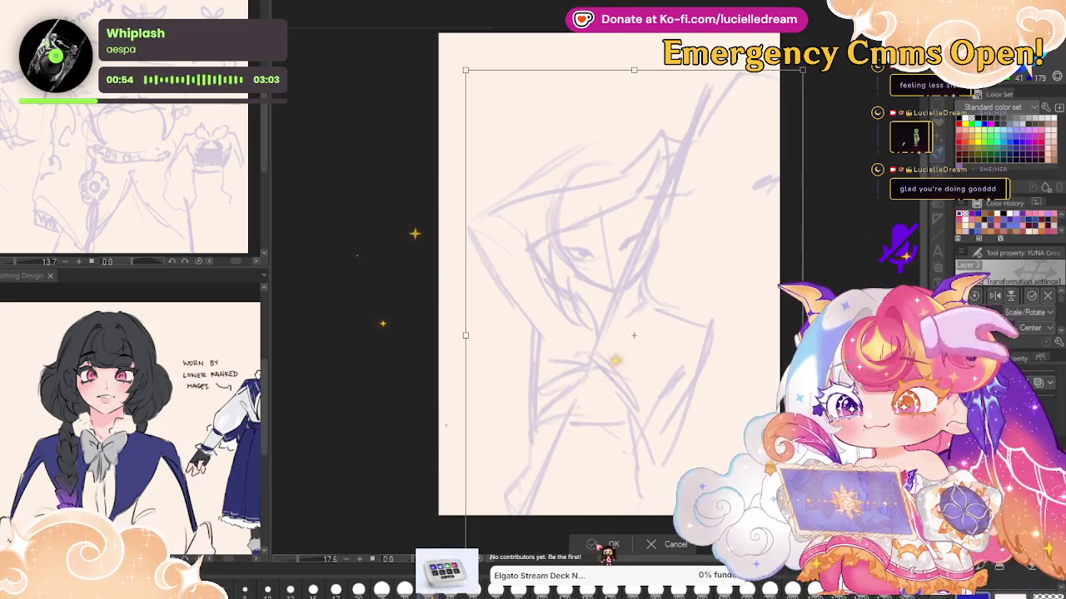
{"action": "key", "text": "Return"}
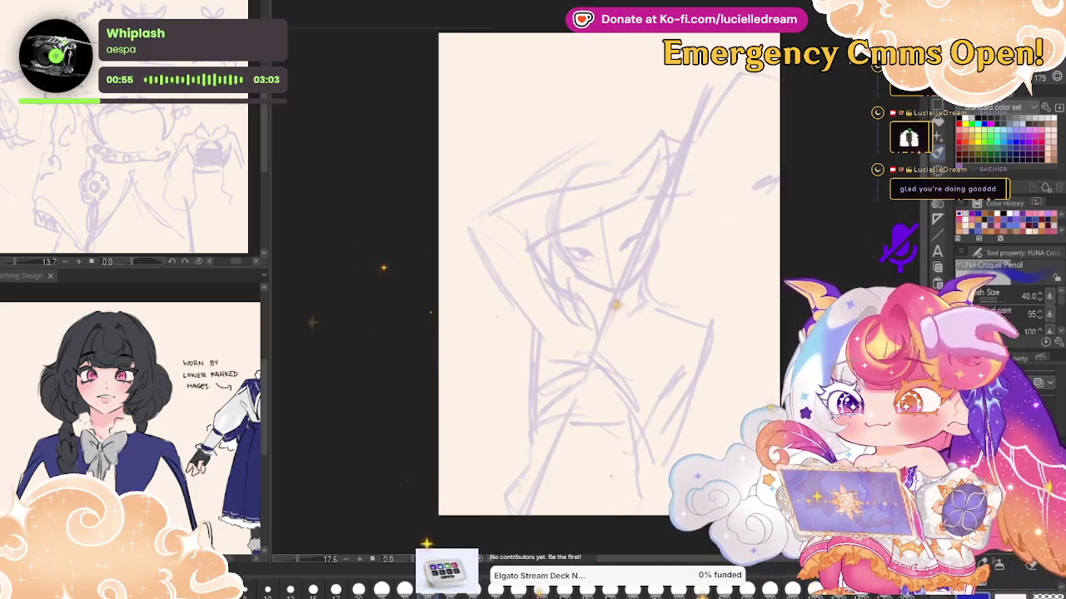
{"action": "key", "text": "bracketleft"}
{"action": "key", "text": "bracketleft"}
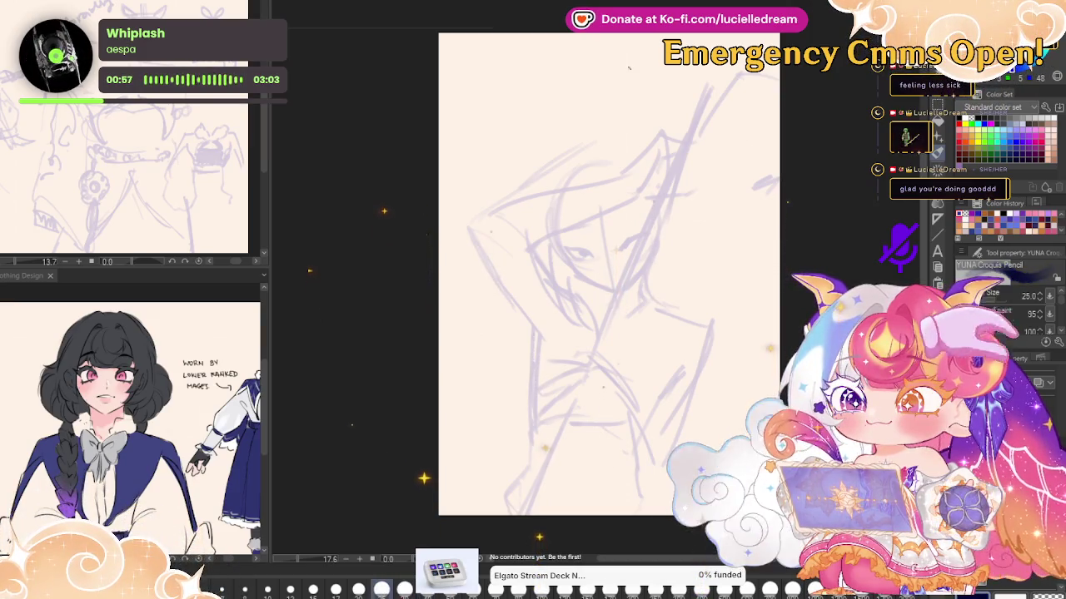
{"action": "key", "text": "ctrl+plus"}
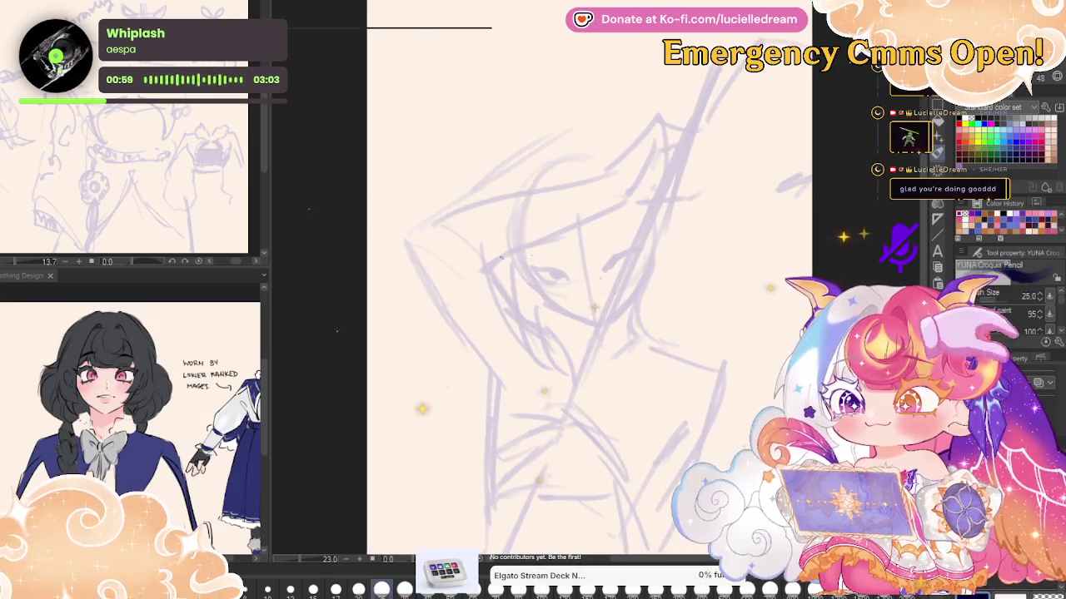
Ink the first eye's upper line, the cheek line below it, and its lashes
{"action": "mouse_move", "coordinate": [517, 256]}
{"action": "left_mouse_down"}
{"action": "mouse_move", "coordinate": [545, 298]}
{"action": "mouse_move", "coordinate": [579, 320]}
{"action": "left_mouse_up"}
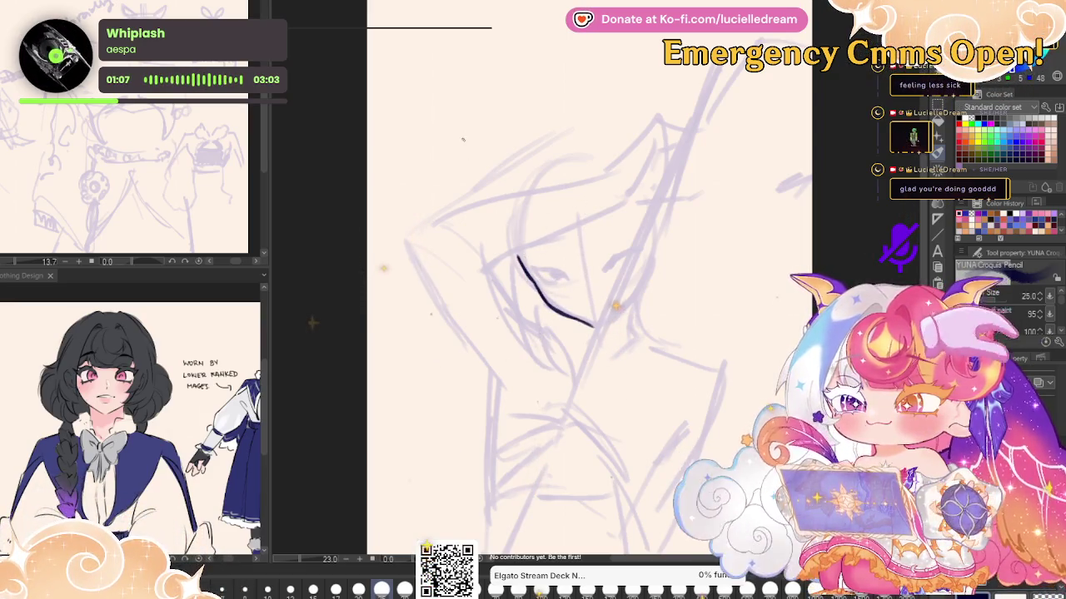
{"action": "left_click_drag", "start_coordinate": [526, 267], "coordinate": [564, 283]}
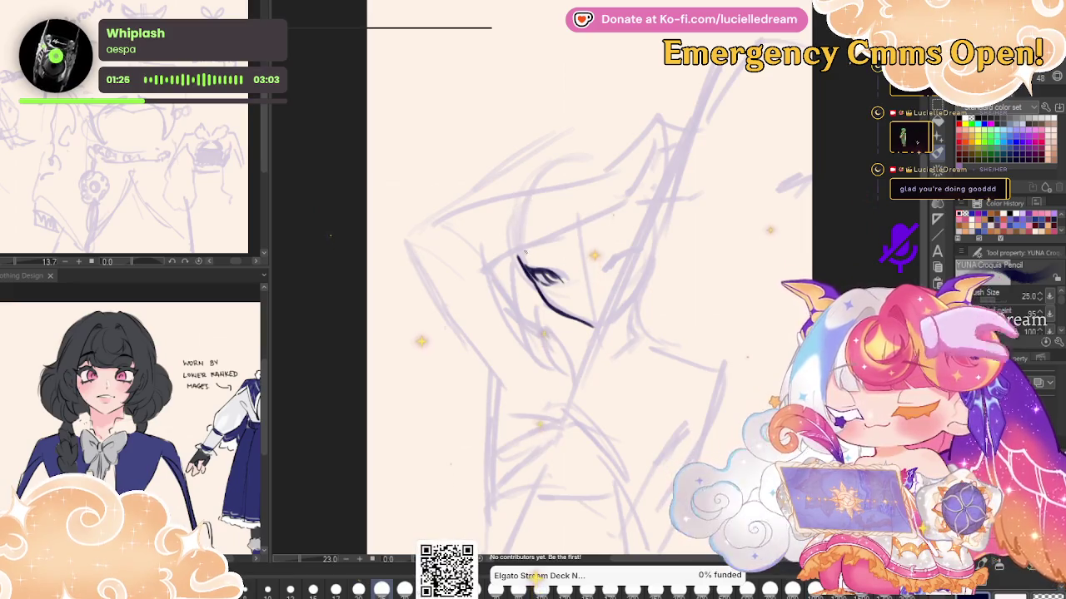
{"action": "left_click_drag", "start_coordinate": [517, 251], "coordinate": [550, 250]}
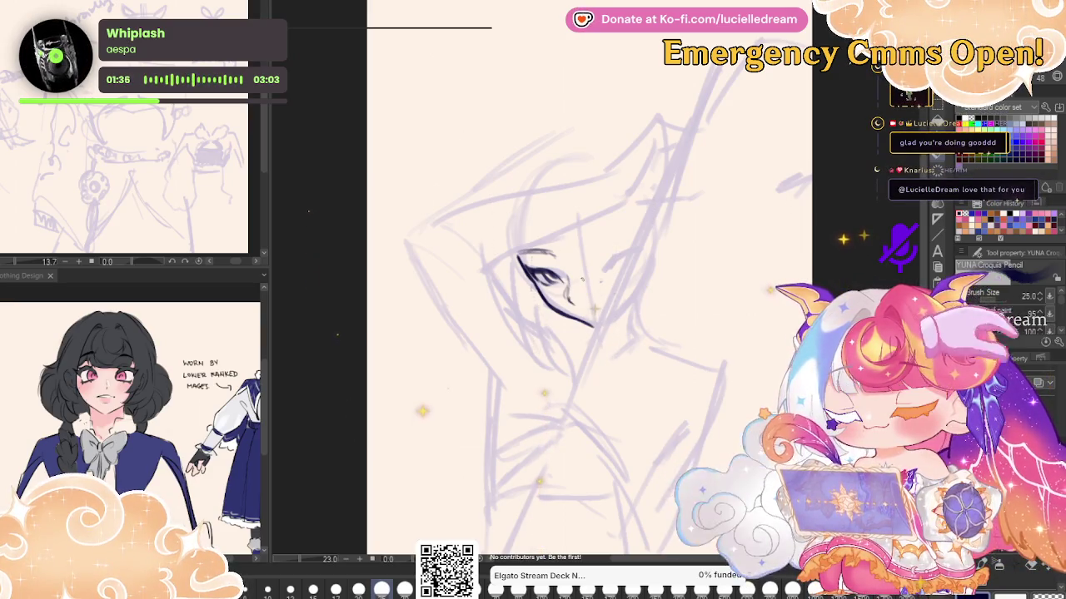
Flip the canvas to check proportions, then ink the second eye's upper arc
{"action": "key", "text": "j"}
{"action": "key", "text": "h"}
{"action": "key", "text": "p"}
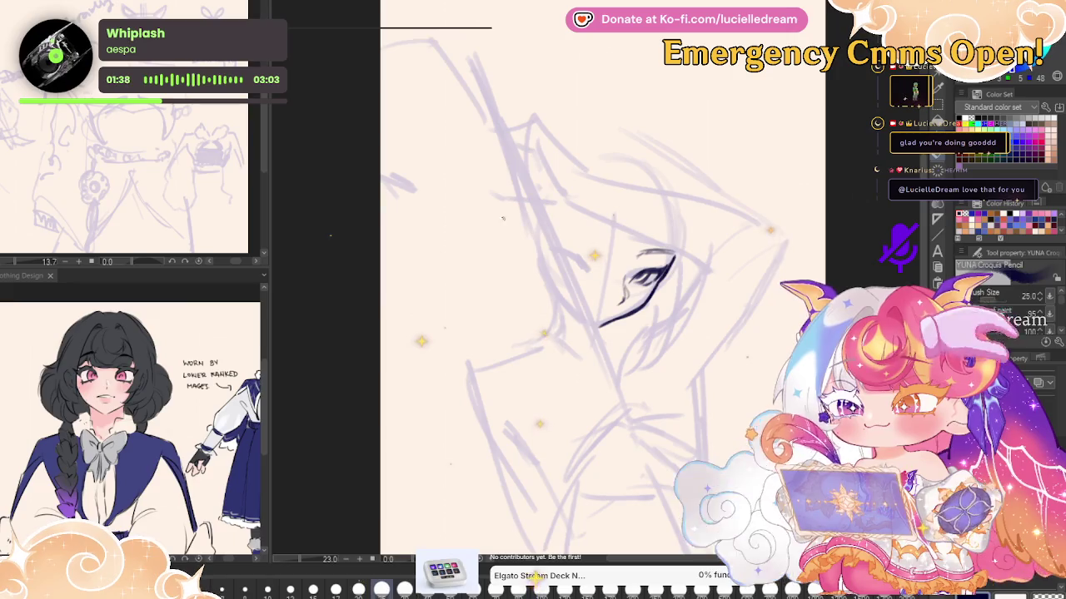
{"action": "key", "text": "j"}
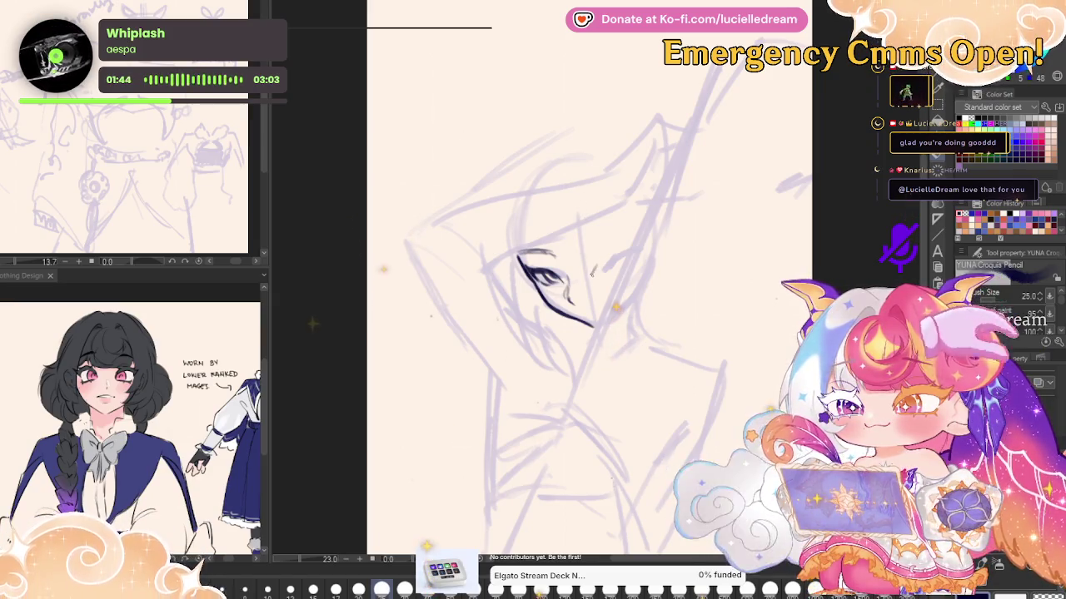
{"action": "left_click_drag", "start_coordinate": [592, 272], "coordinate": [621, 263]}
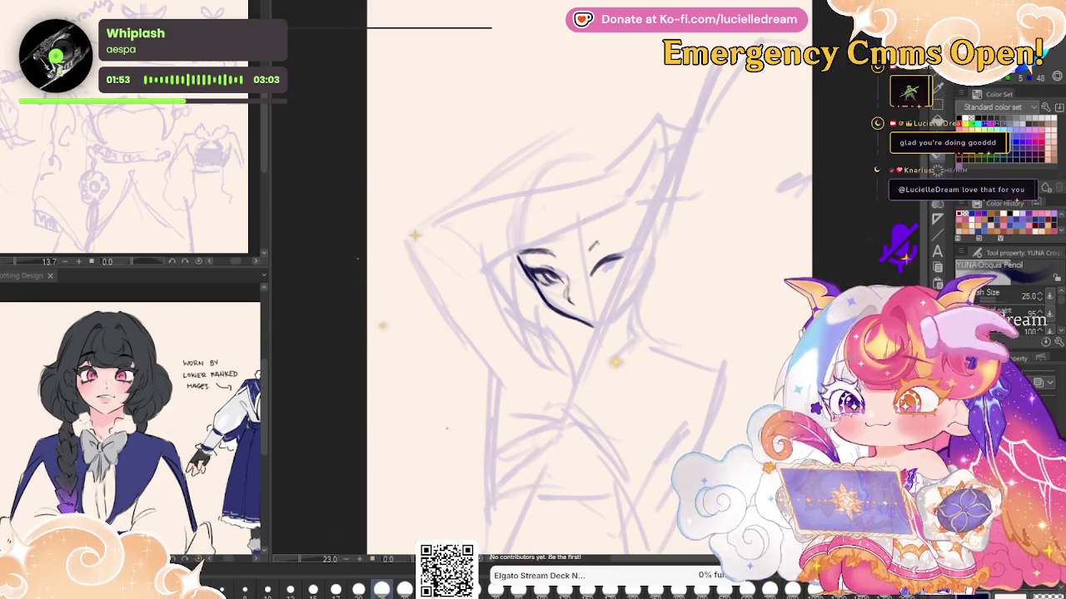
{"action": "left_click_drag", "start_coordinate": [589, 248], "coordinate": [626, 239]}
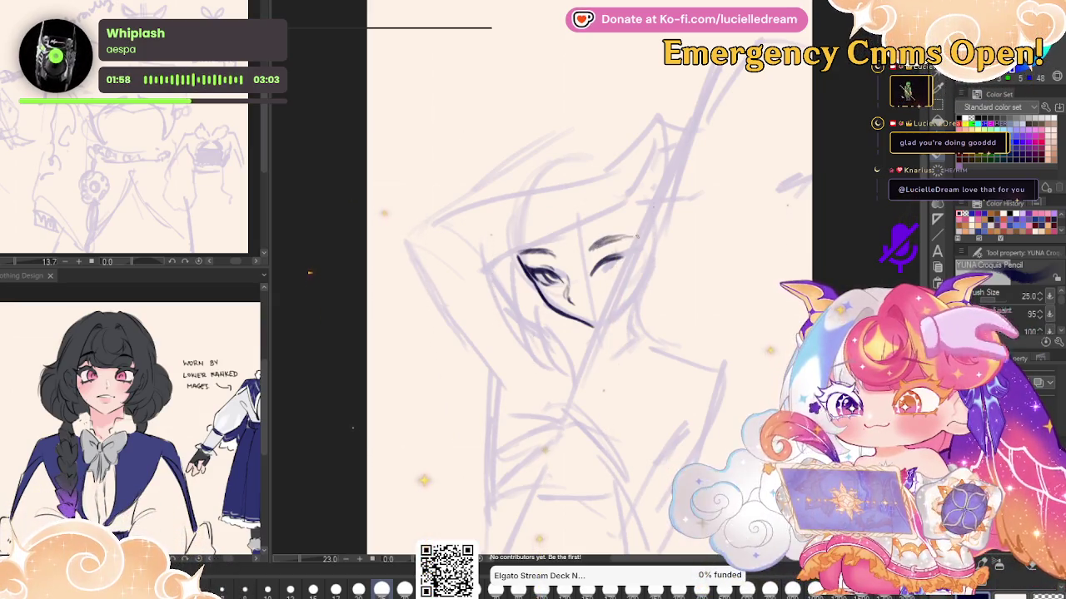
Refine the second eye with a small mark, undoing and redoing a stroke while mirror-checking symmetry
{"action": "left_click", "coordinate": [591, 256]}
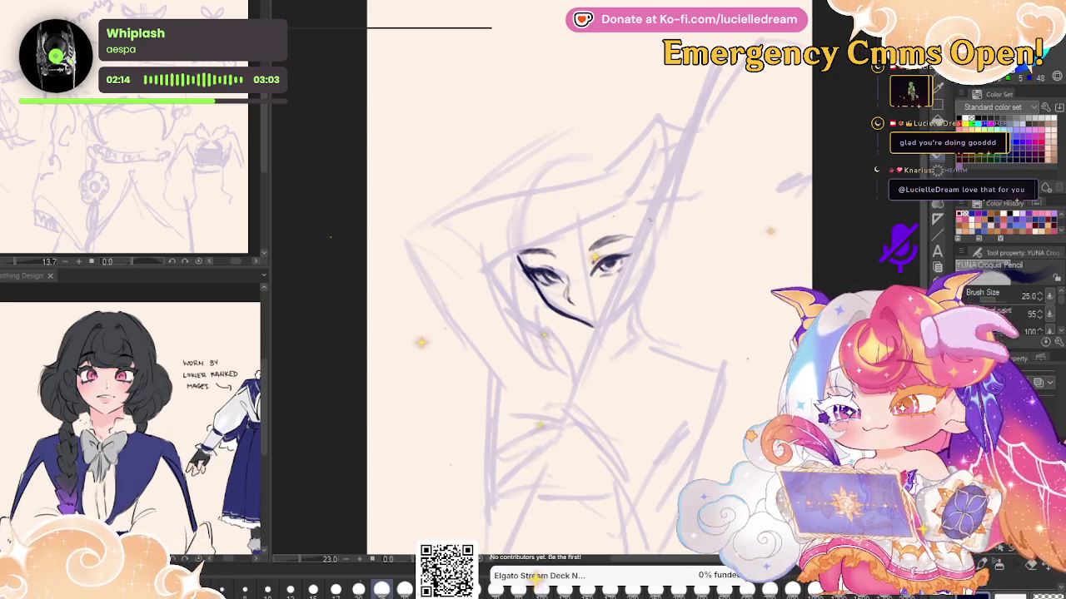
{"action": "key", "text": "h"}
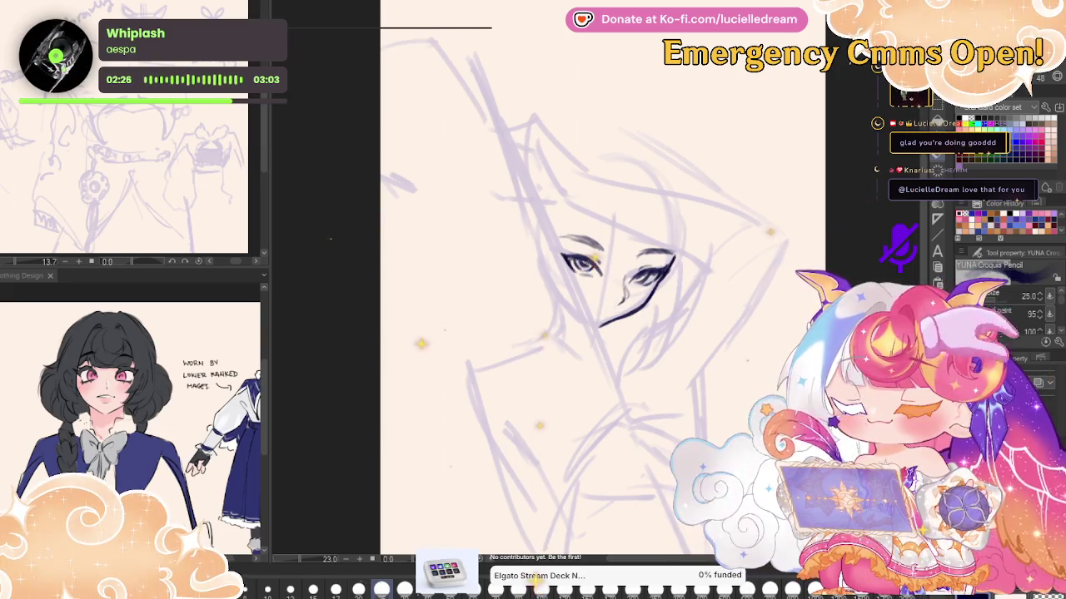
{"action": "key", "text": "h"}
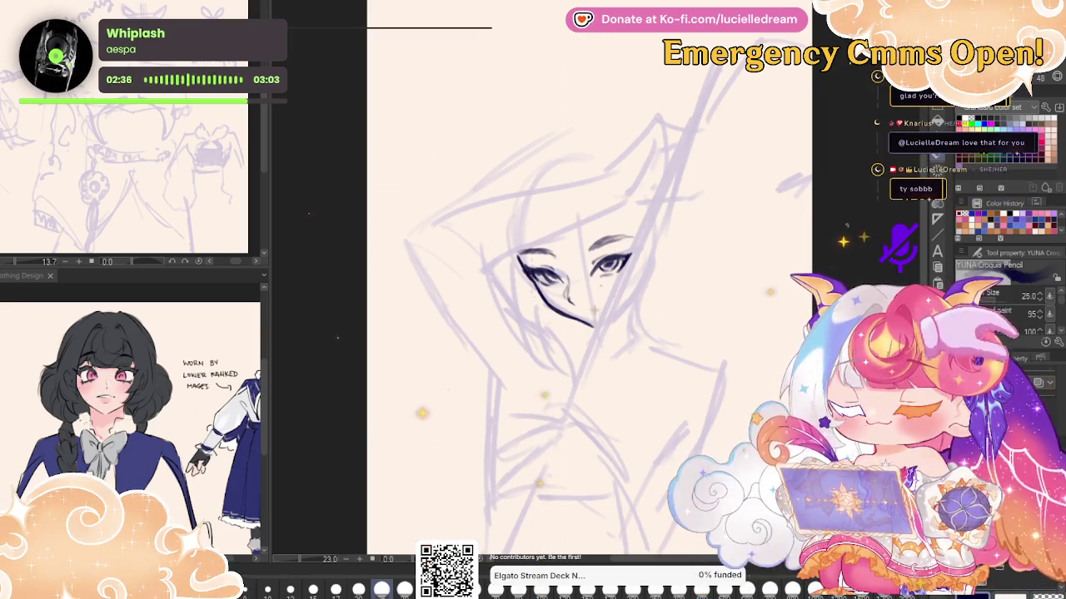
{"action": "key", "text": "ctrl+z"}
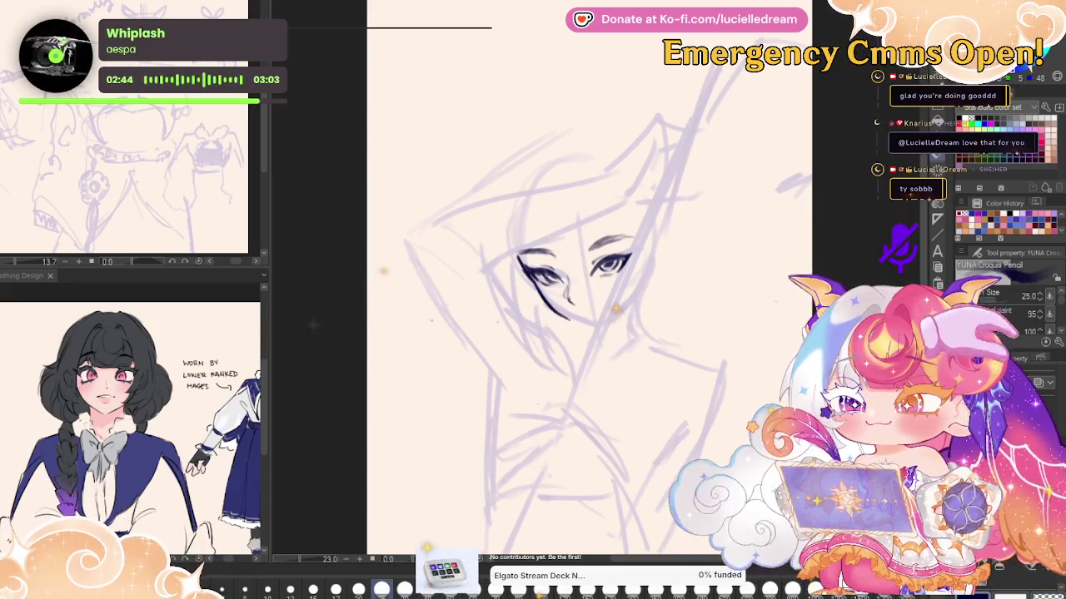
{"action": "key", "text": "ctrl+y"}
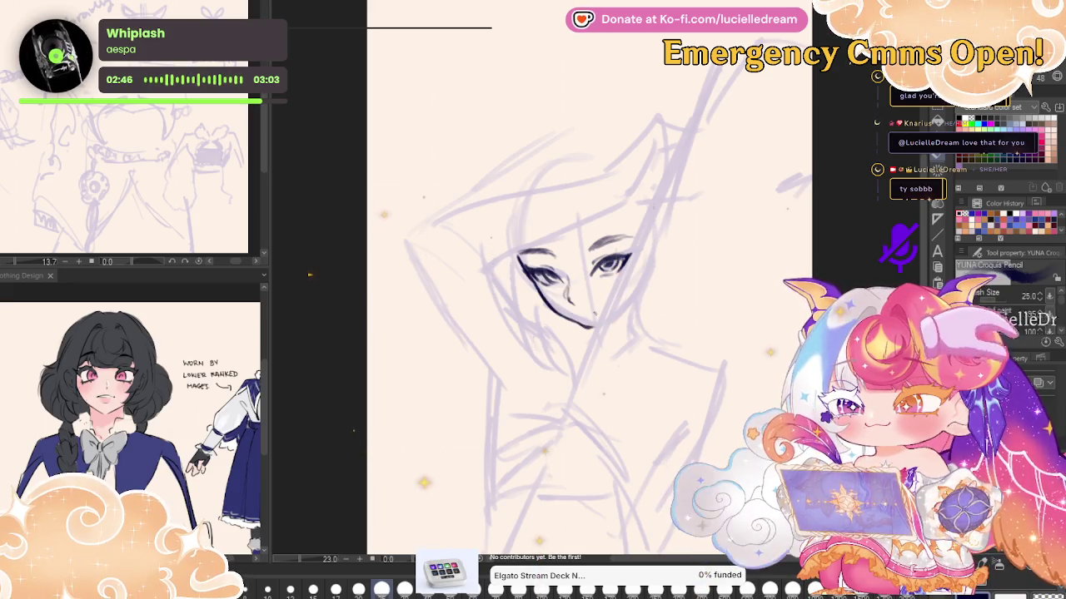
{"action": "key", "text": "h"}
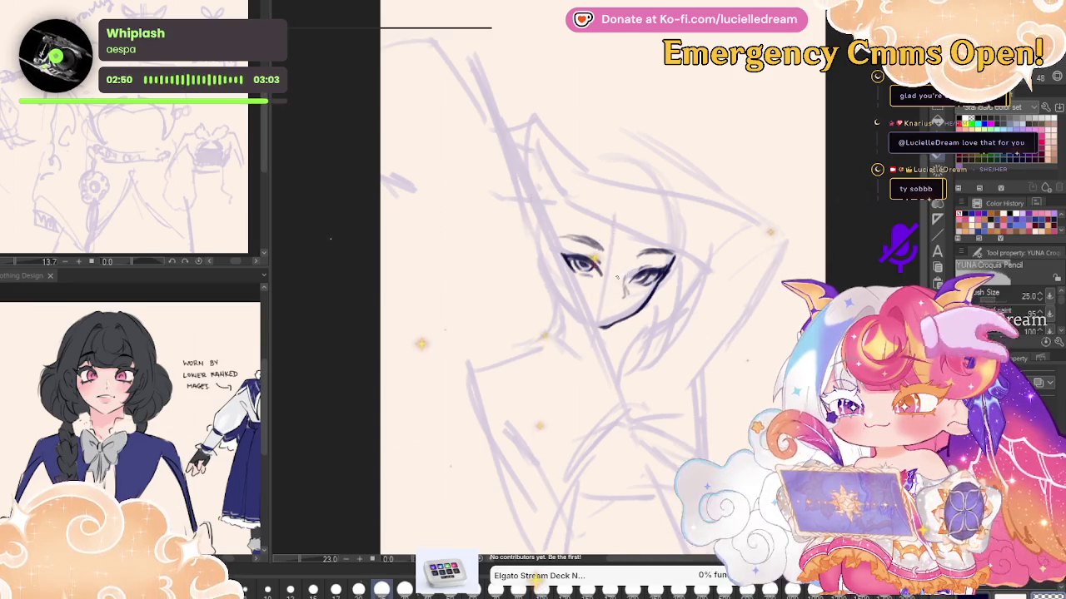
{"action": "key", "text": "h"}
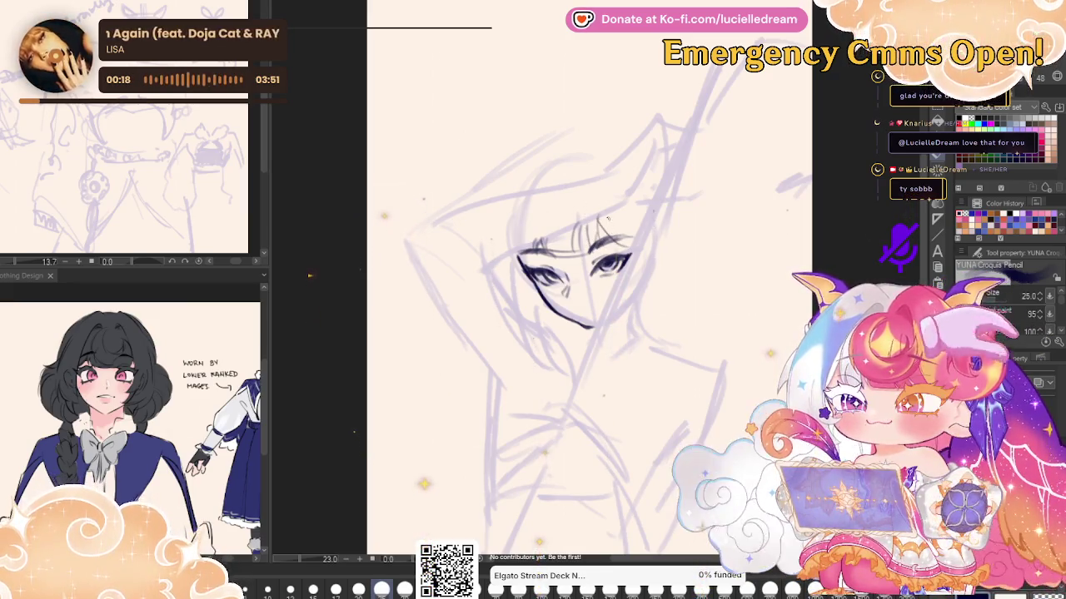
Ink hair strands framing the face below the chin, rotating and mirroring the view to check
{"action": "key", "text": "h"}
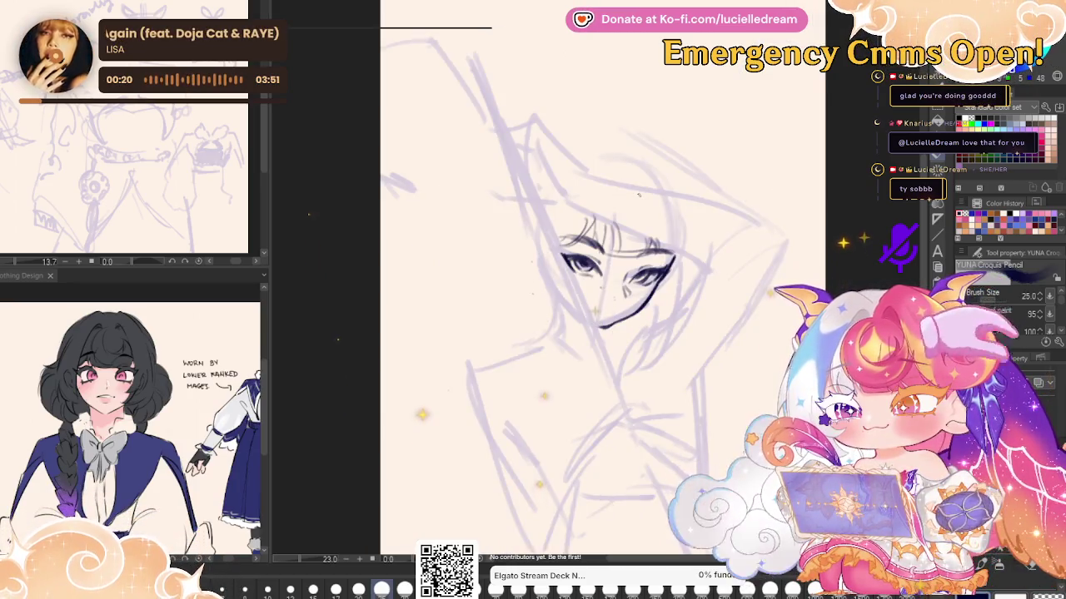
{"action": "key", "text": "h"}
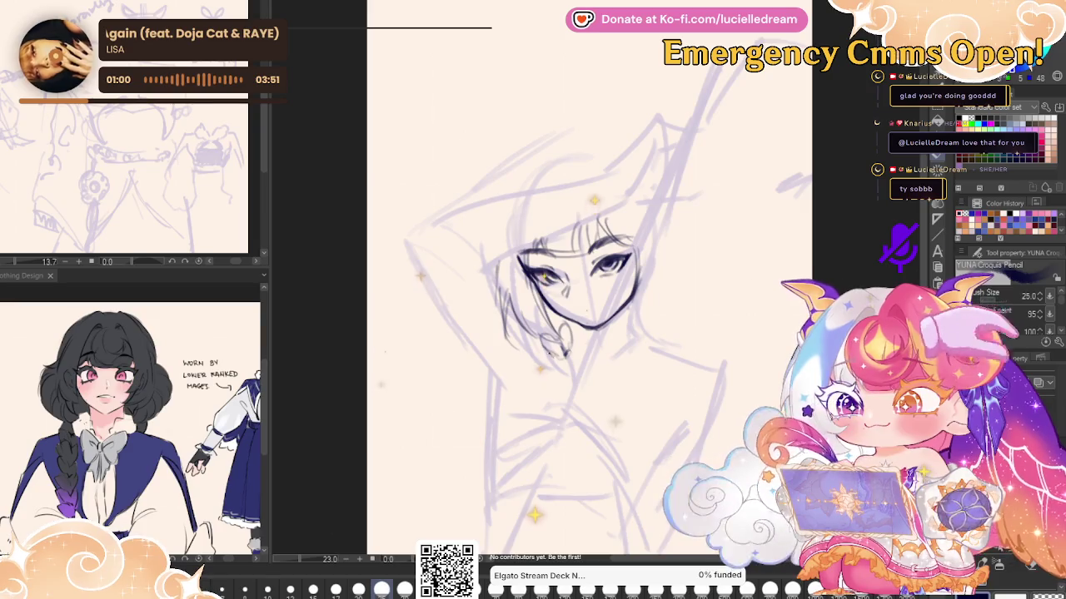
{"action": "mouse_move", "coordinate": [551, 338]}
{"action": "left_mouse_down"}
{"action": "mouse_move", "coordinate": [565, 379]}
{"action": "mouse_move", "coordinate": [539, 387]}
{"action": "mouse_move", "coordinate": [565, 381]}
{"action": "left_mouse_up"}
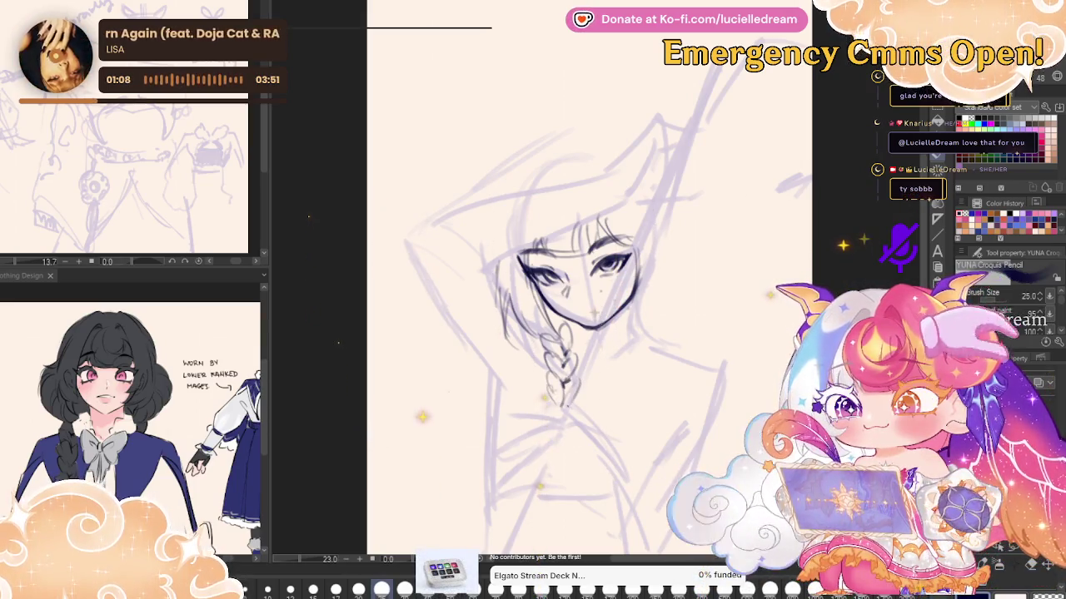
{"action": "key", "text": "minus"}
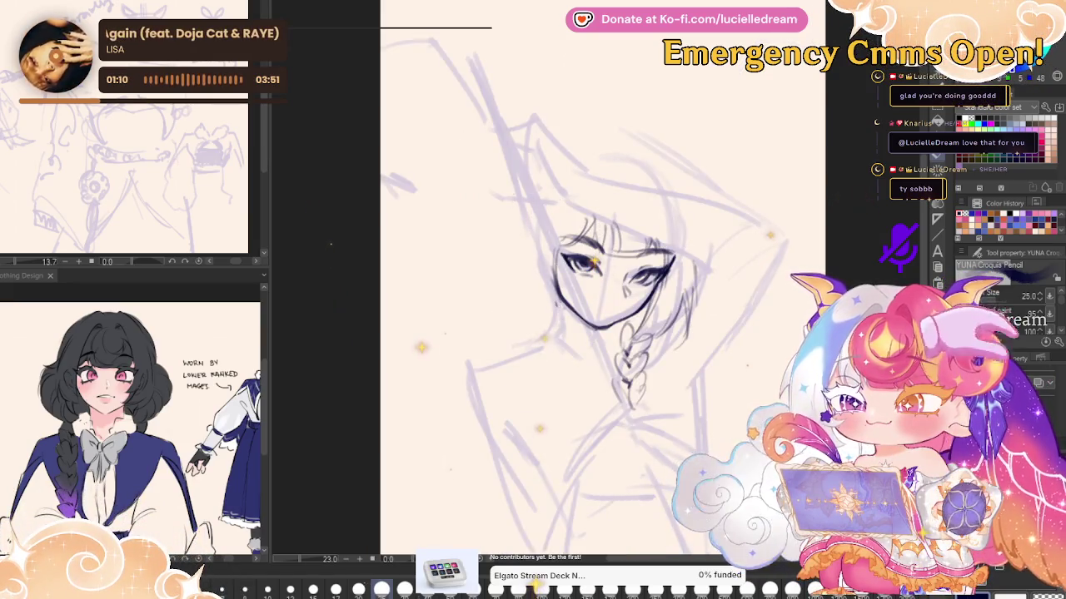
{"action": "key", "text": "h"}
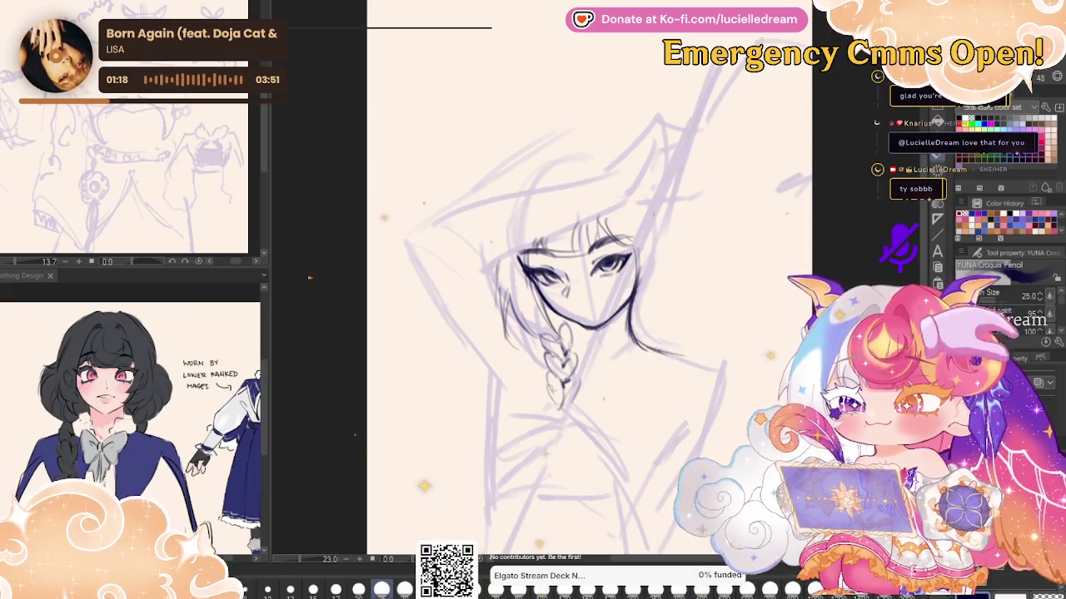
{"action": "key", "text": "h"}
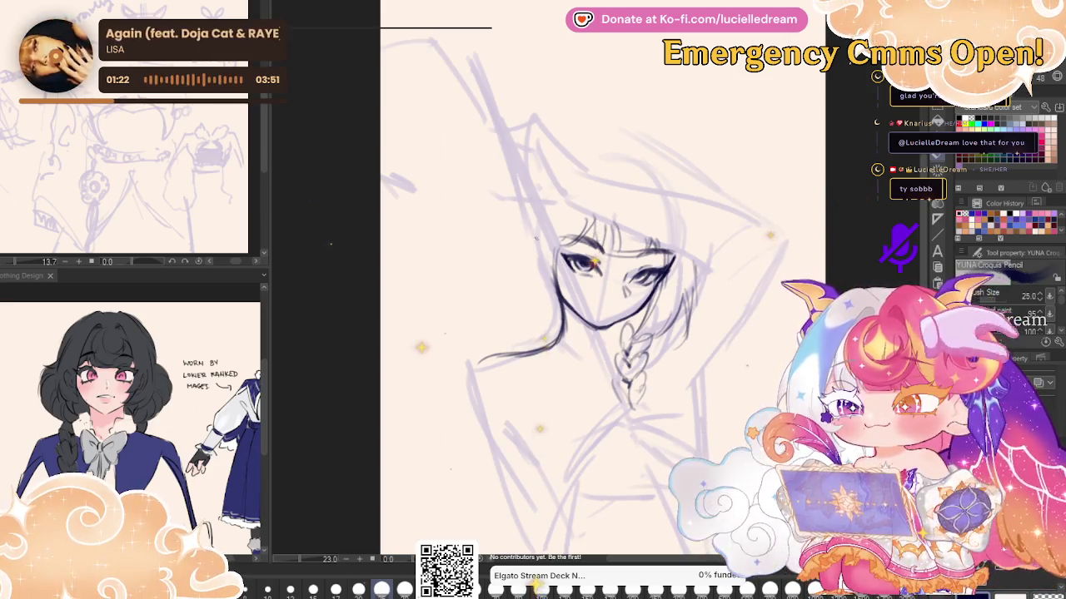
{"action": "key", "text": "h"}
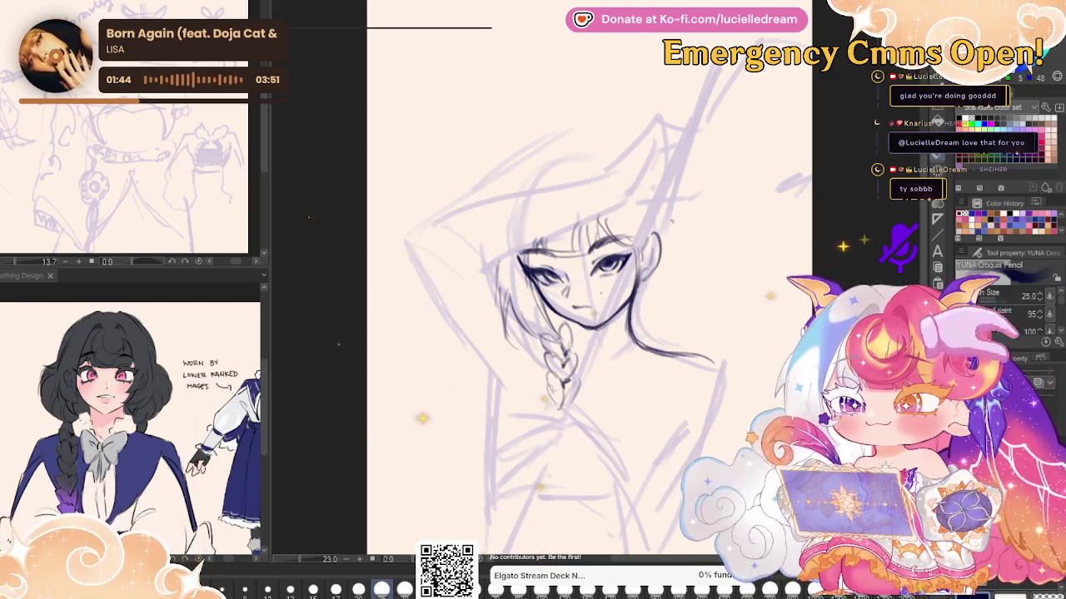
{"action": "key", "text": "h"}
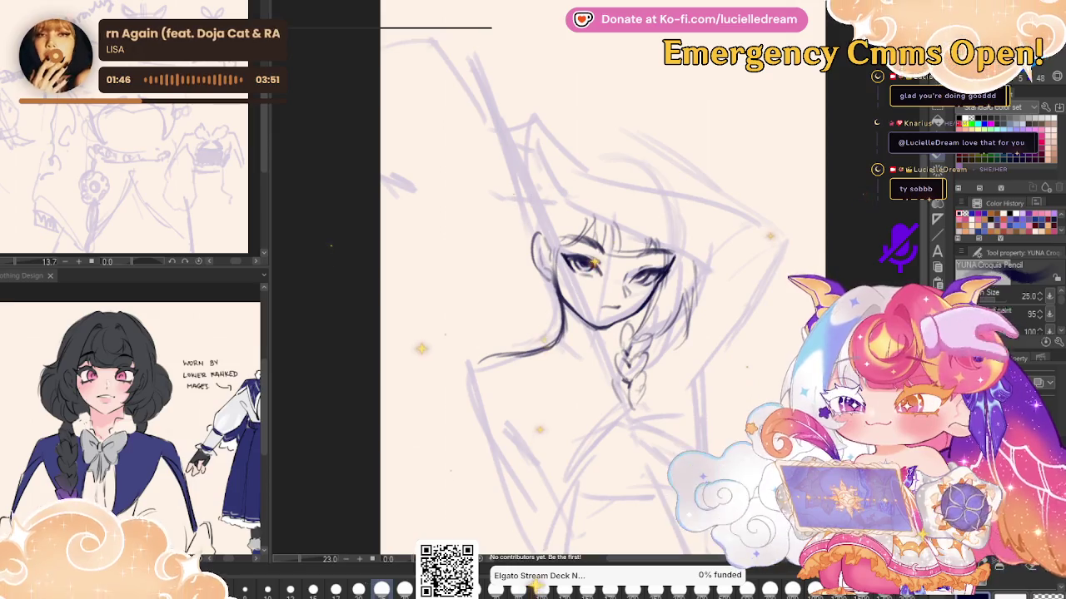
{"action": "key", "text": "h"}
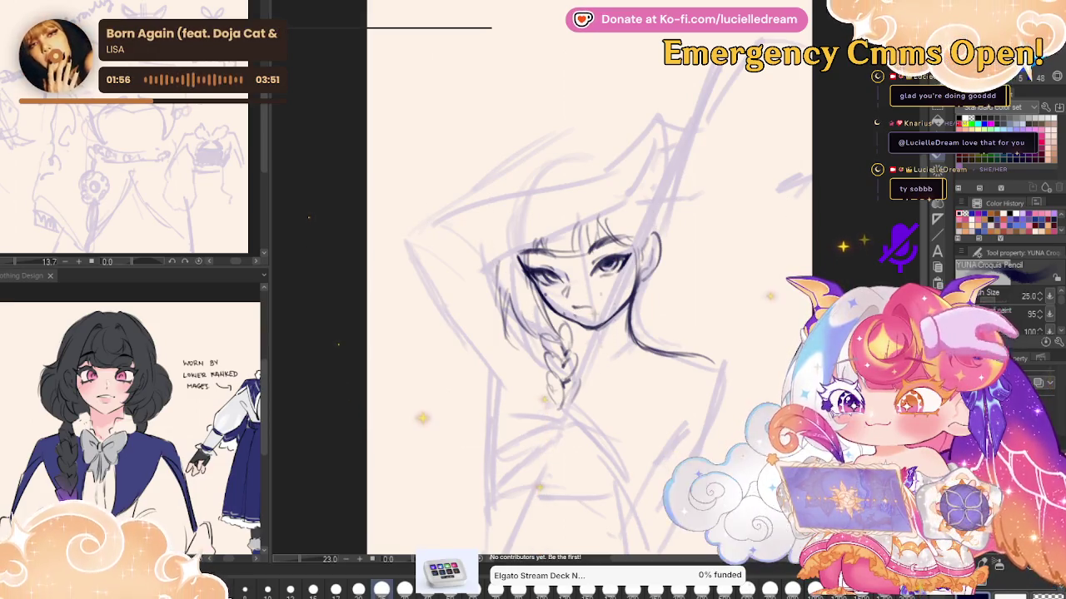
{"action": "key", "text": "h"}
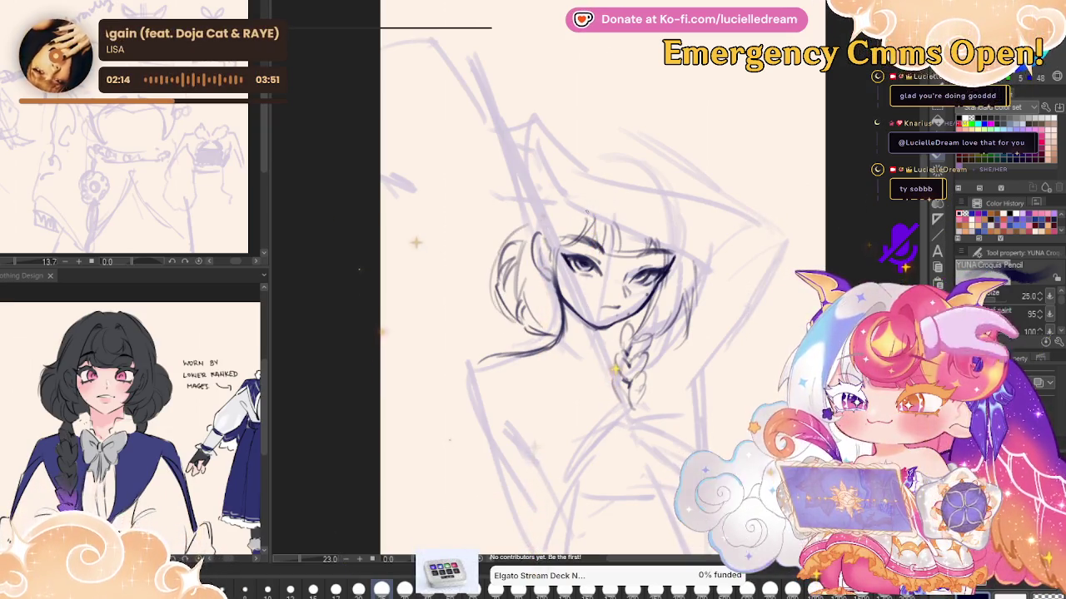
Flip the view back and add a short stroke near the chin and neck
{"action": "key", "text": "h"}
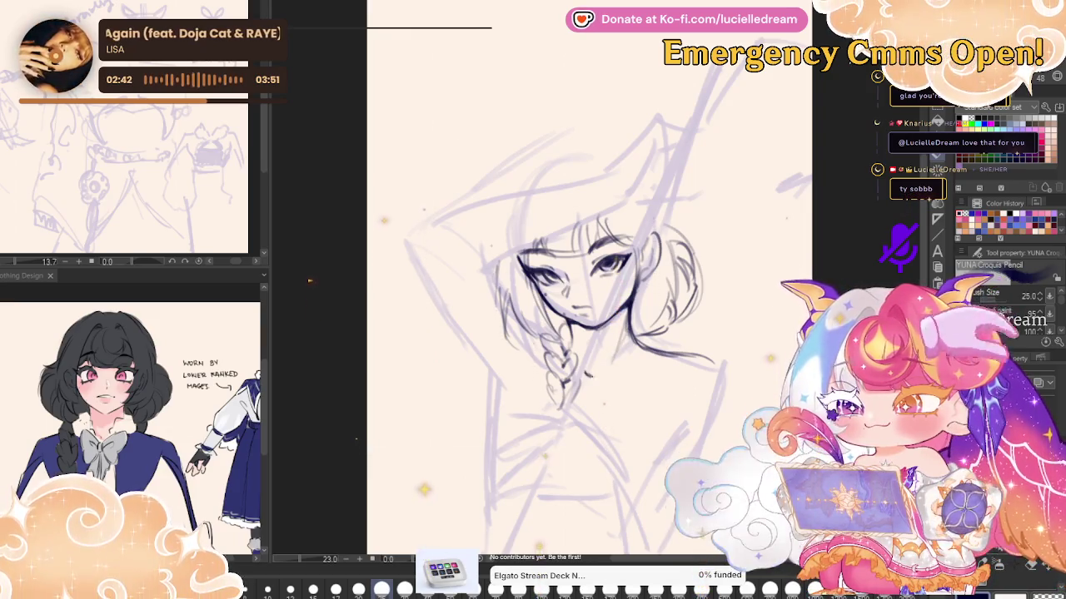
{"action": "left_click_drag", "start_coordinate": [585, 376], "coordinate": [608, 368]}
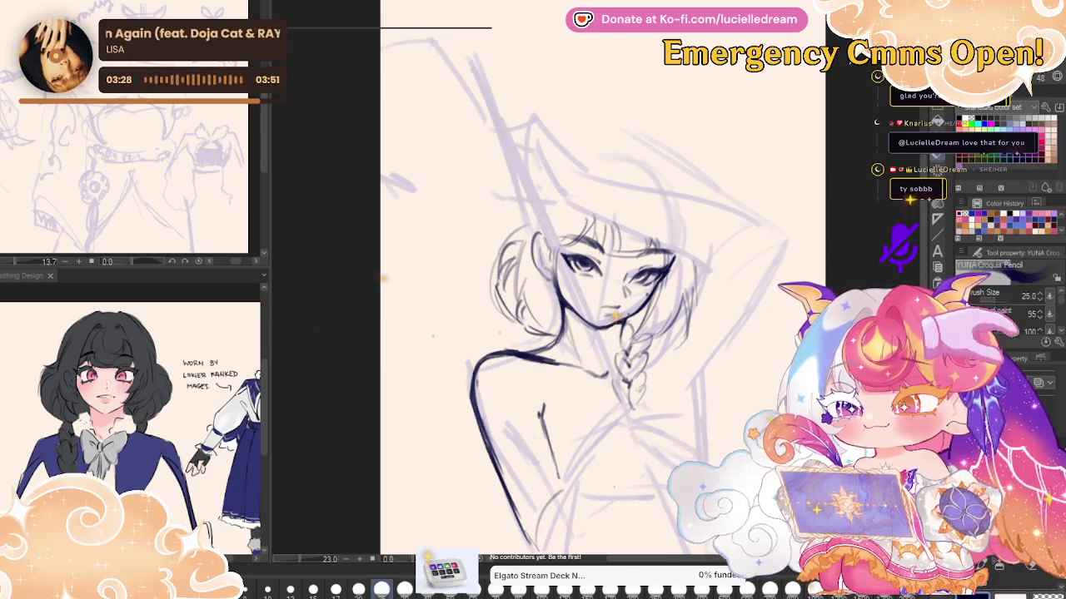
Mirror-check the shoulder line, then ink a long dark line down the side of the body
{"action": "key", "text": "h"}
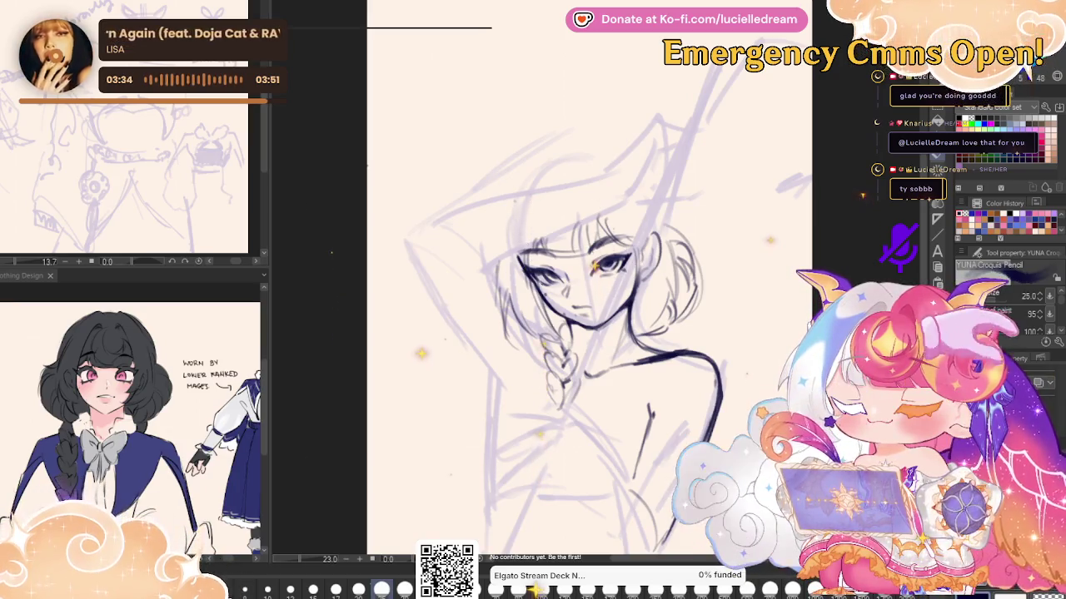
{"action": "key", "text": "h"}
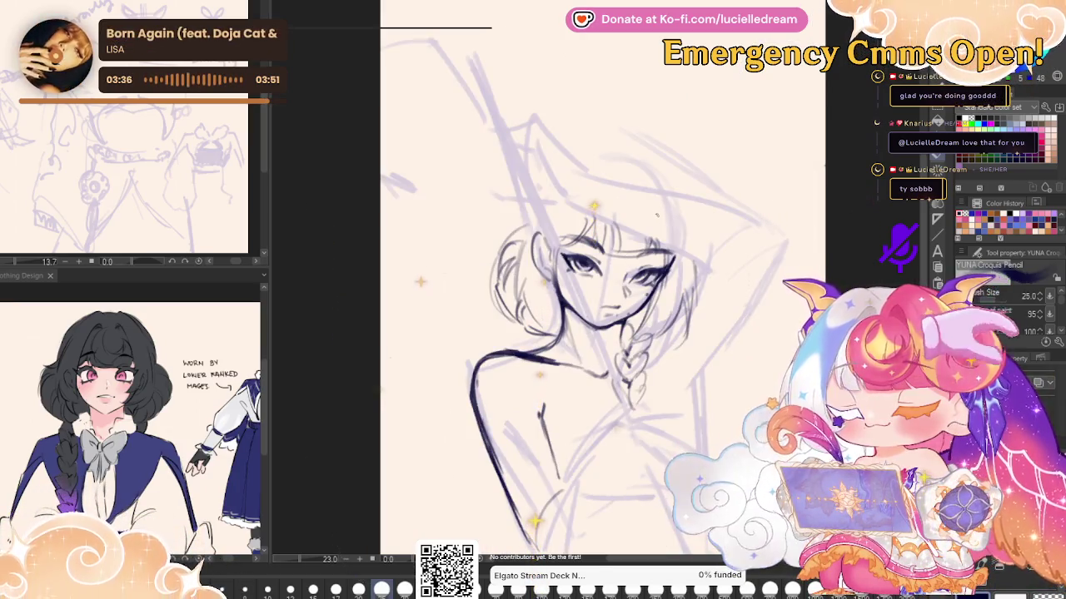
{"action": "key", "text": "h"}
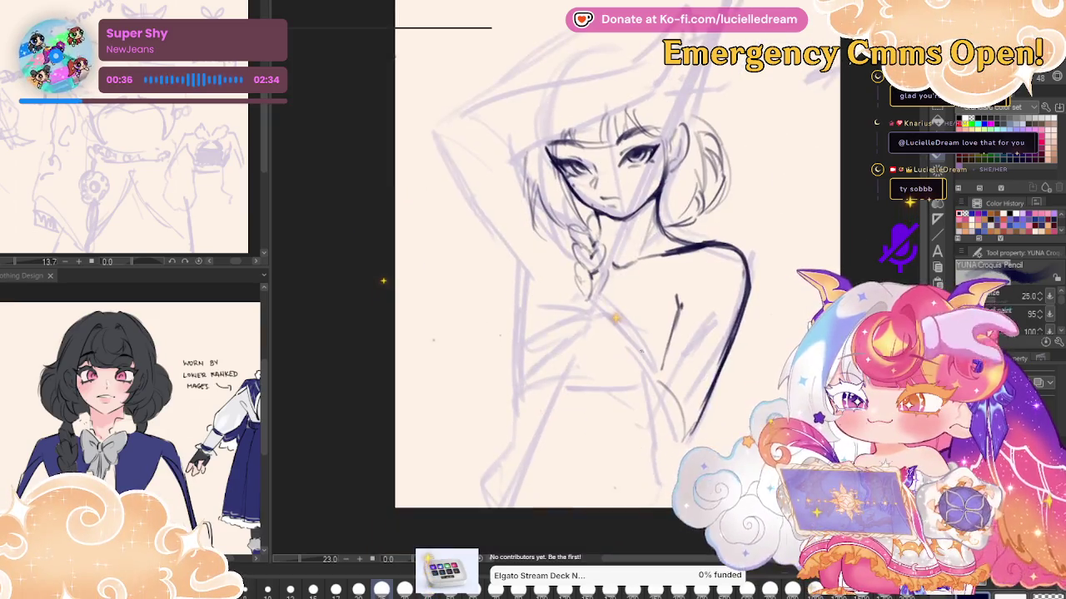
{"action": "left_click_drag", "start_coordinate": [646, 394], "coordinate": [526, 485]}
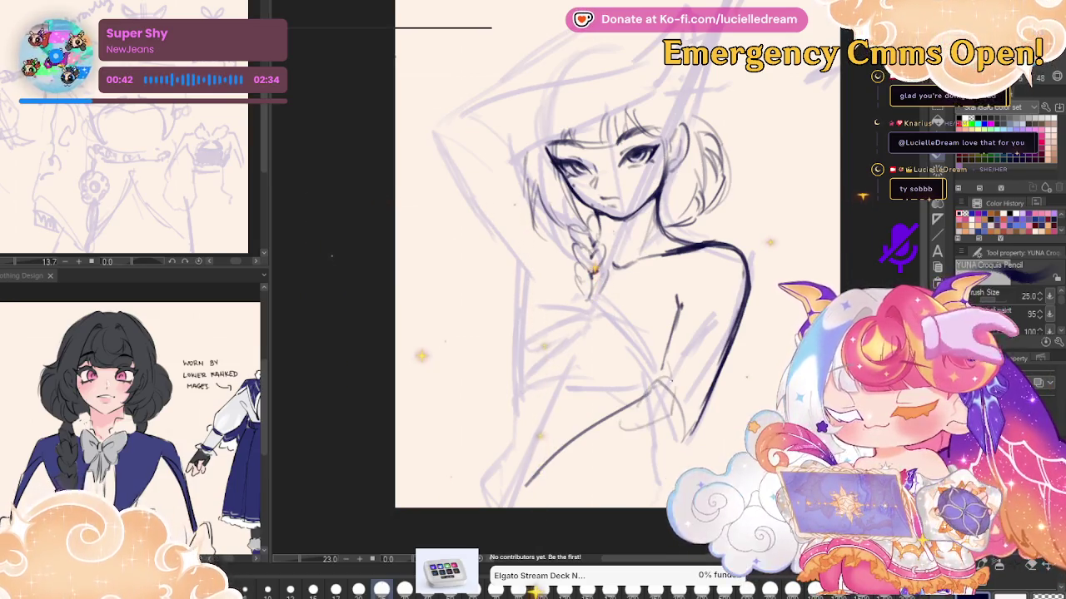
Ink a stroke sweeping up-right across the bottom of the figure, then mirror-check it
{"action": "left_click_drag", "start_coordinate": [596, 483], "coordinate": [678, 441]}
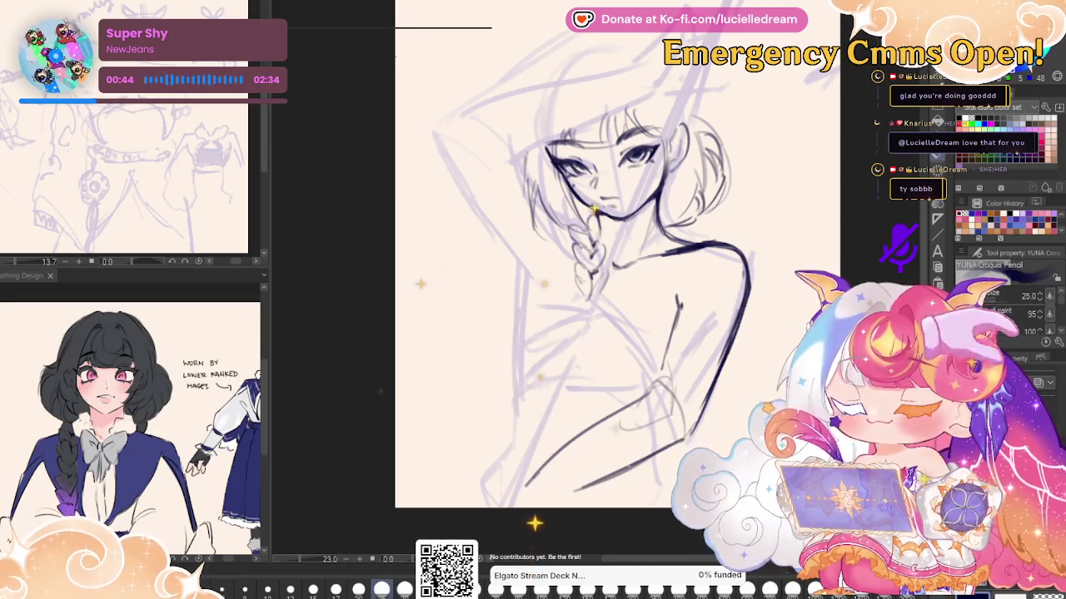
{"action": "scroll", "coordinate": [600, 283], "scroll_direction": "up", "scroll_amount": 3}
{"action": "scroll", "coordinate": [599, 283], "scroll_direction": "up", "scroll_amount": 1}
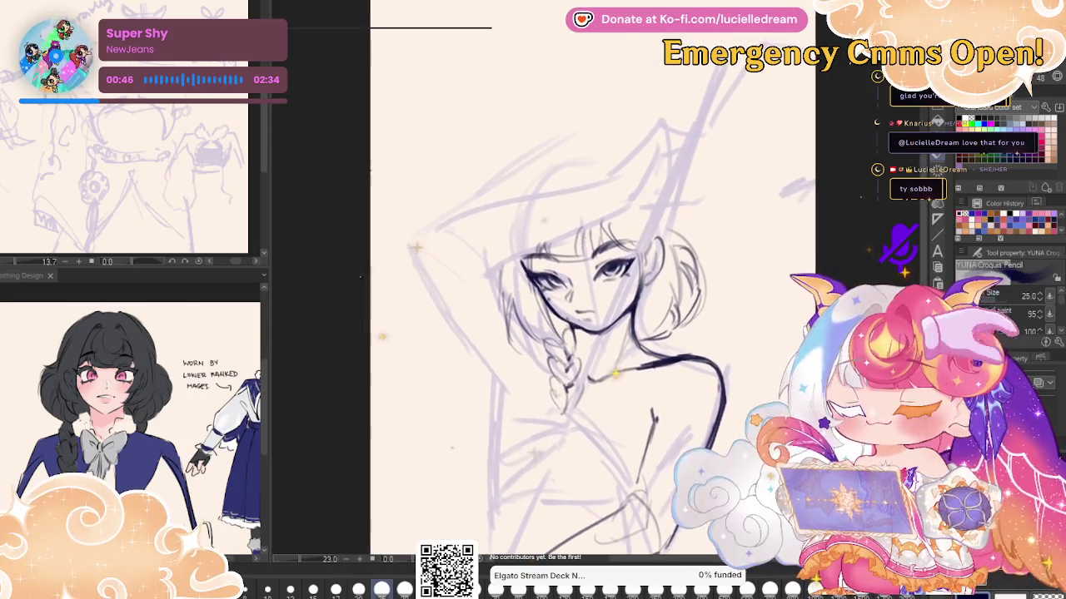
{"action": "key", "text": "h"}
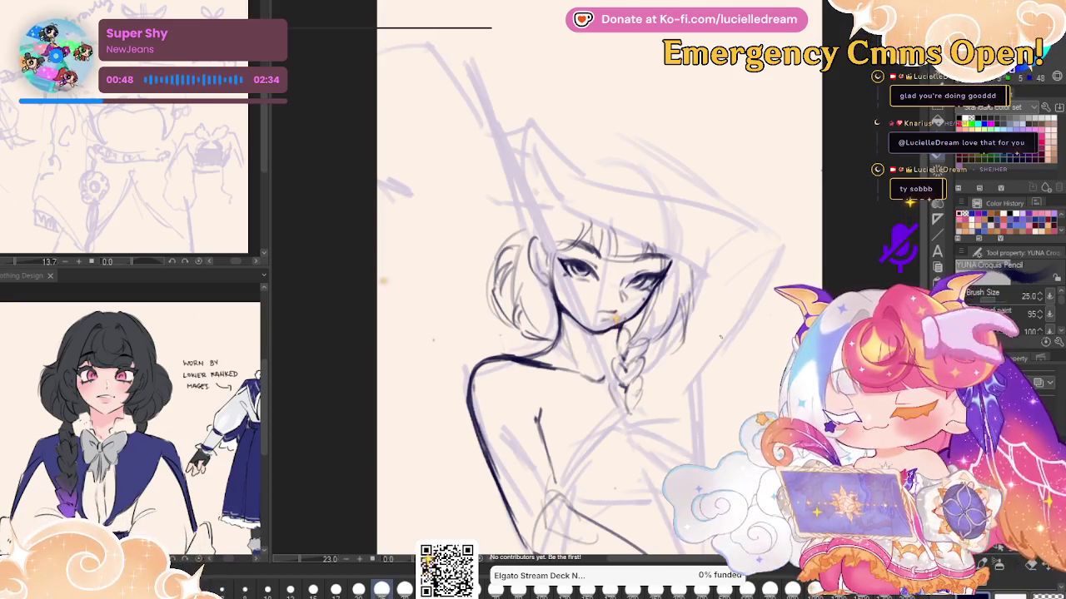
{"action": "key", "text": "h"}
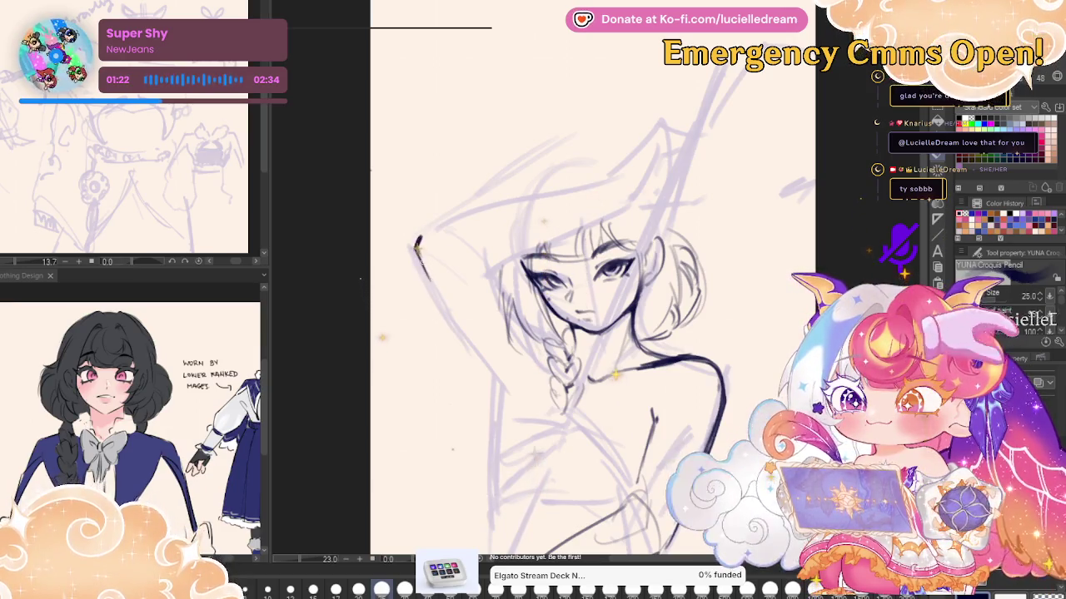
Ink the raised arm's outline, redraw its lower end, and rework the torso line
{"action": "left_click_drag", "start_coordinate": [418, 242], "coordinate": [475, 358]}
{"action": "key", "text": "ctrl+z"}
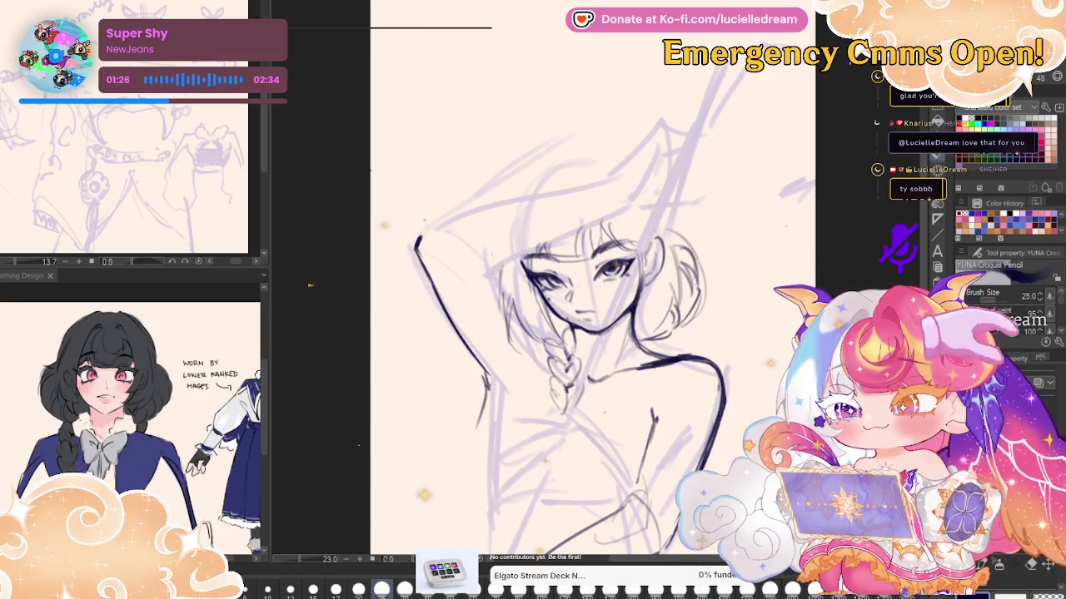
{"action": "left_click_drag", "start_coordinate": [492, 385], "coordinate": [484, 437]}
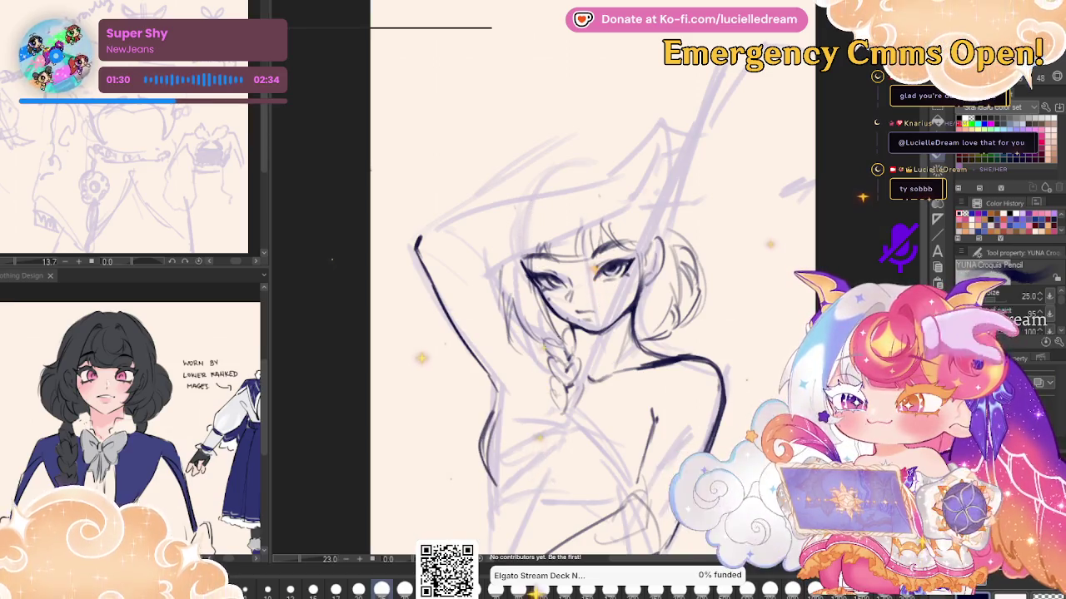
{"action": "key", "text": "h"}
{"action": "key", "text": "h"}
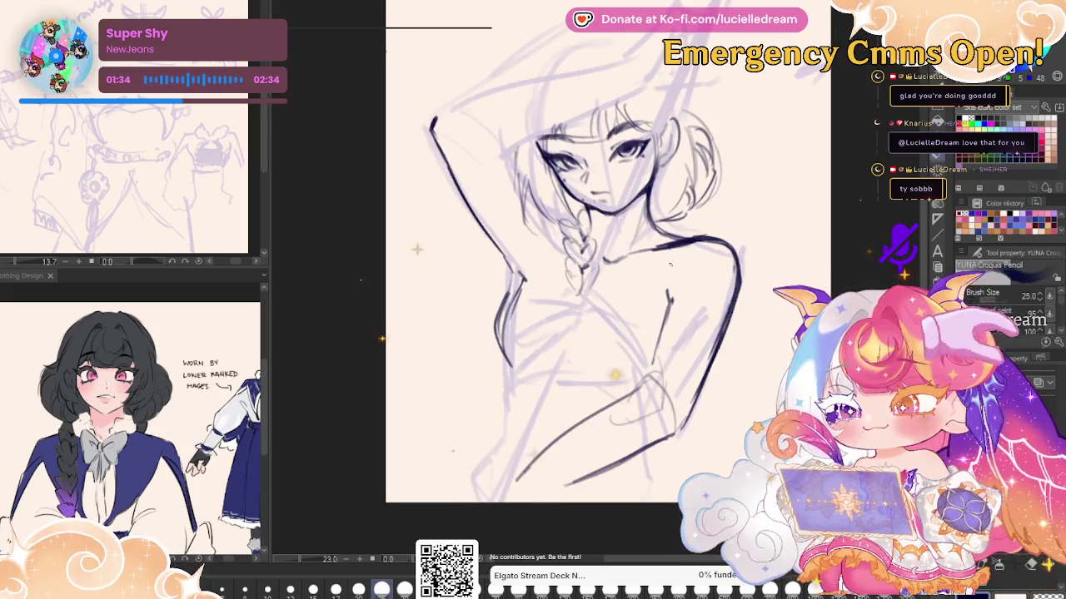
{"action": "left_click_drag", "start_coordinate": [512, 283], "coordinate": [479, 353]}
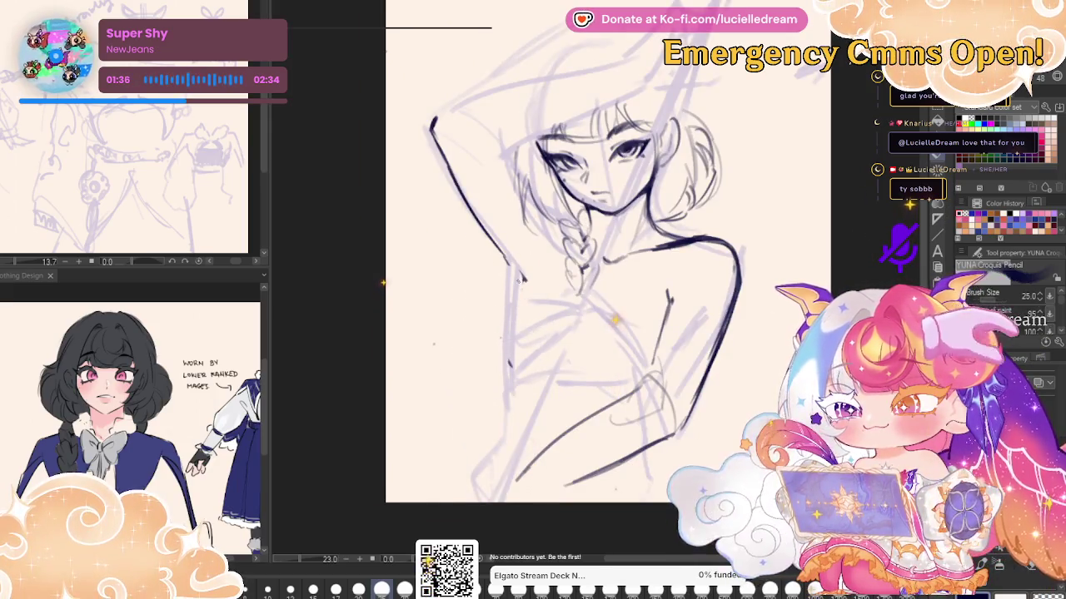
{"action": "left_click_drag", "start_coordinate": [525, 279], "coordinate": [510, 301]}
Sketch a faint line and a small rough hand to the right of the torso
{"action": "left_click_drag", "start_coordinate": [750, 135], "coordinate": [723, 236]}
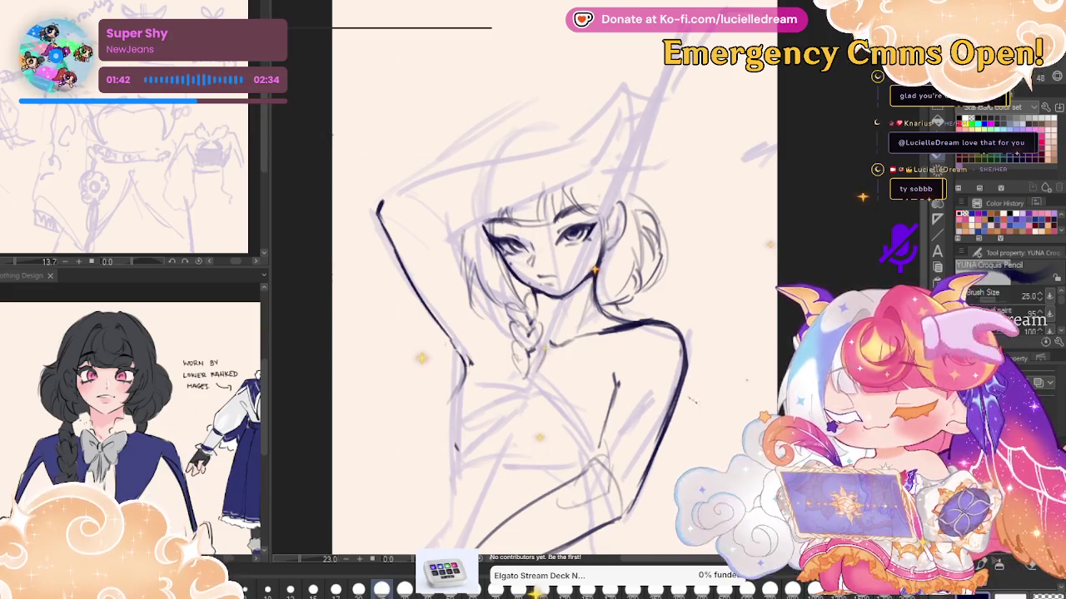
{"action": "left_click_drag", "start_coordinate": [689, 398], "coordinate": [730, 428]}
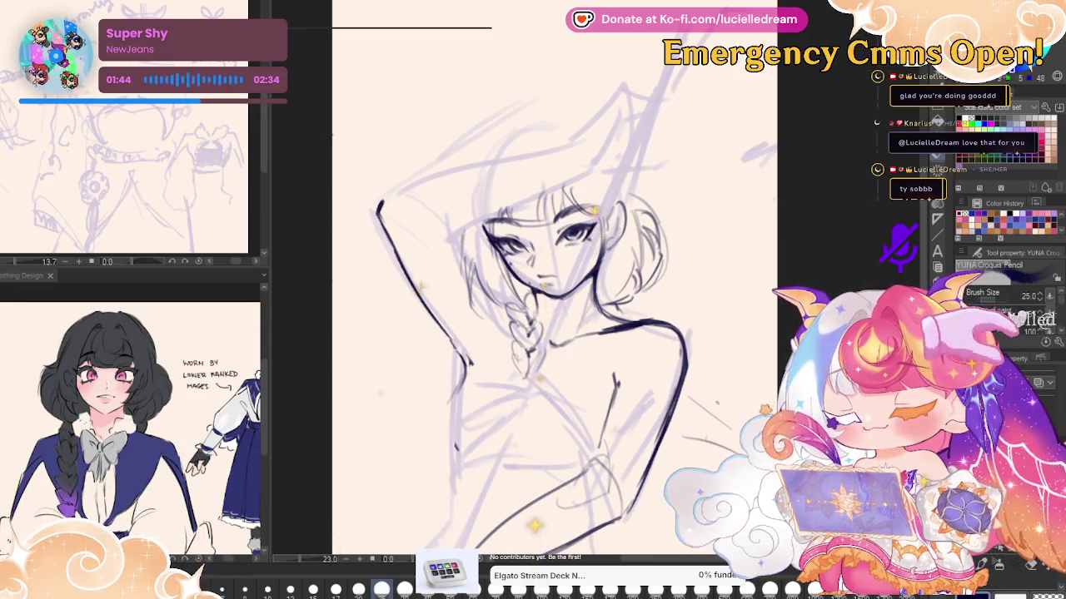
{"action": "left_click_drag", "start_coordinate": [732, 373], "coordinate": [716, 331]}
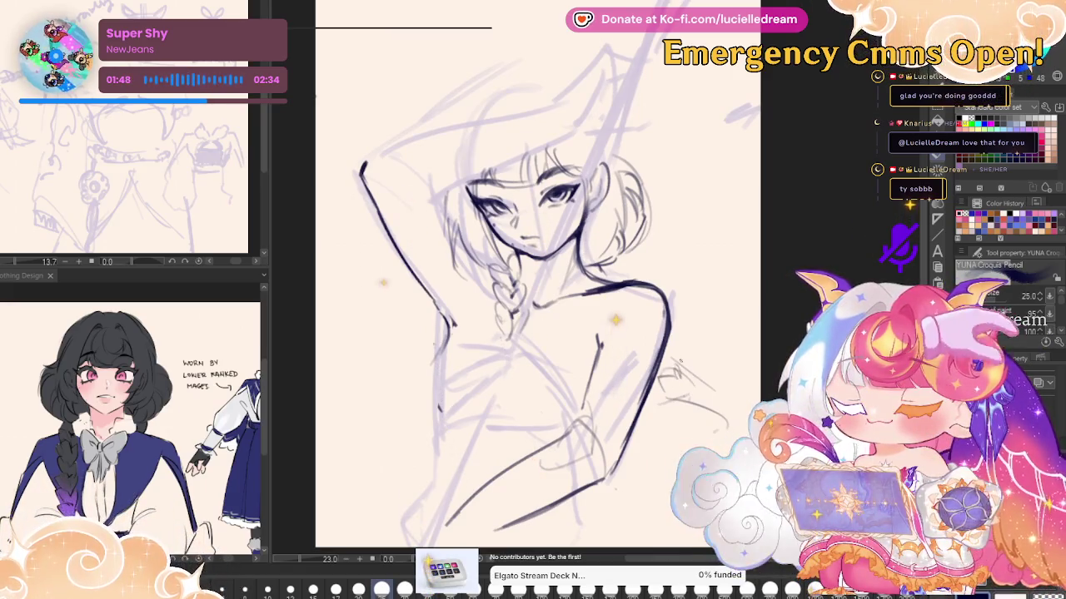
{"action": "left_click_drag", "start_coordinate": [668, 406], "coordinate": [717, 413]}
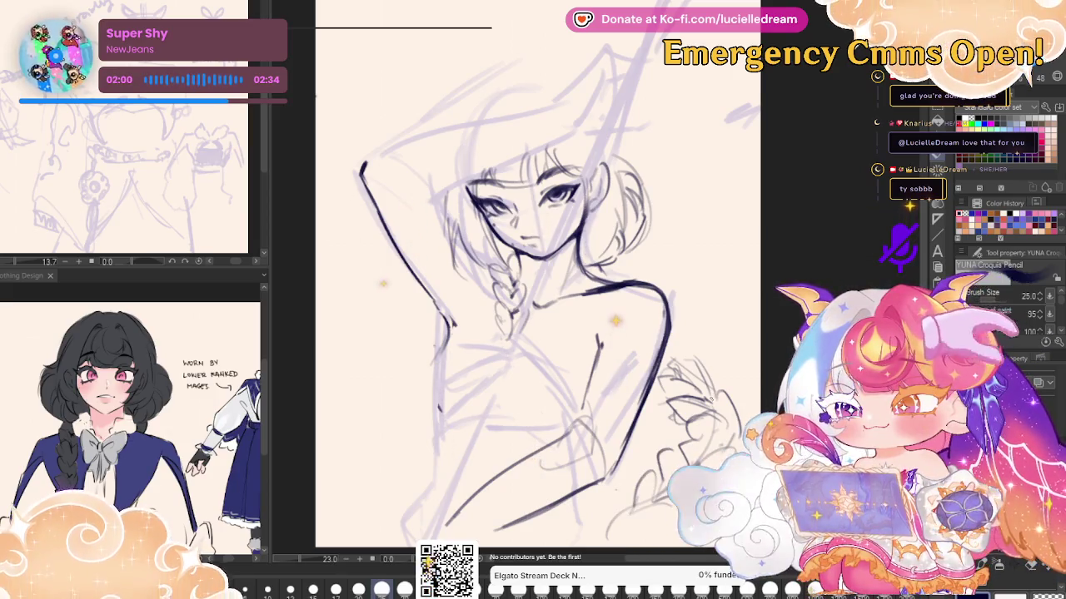
Mirror the canvas to check the drawing, then flip it back to normal
{"action": "key", "text": "g"}
{"action": "key", "text": "h"}
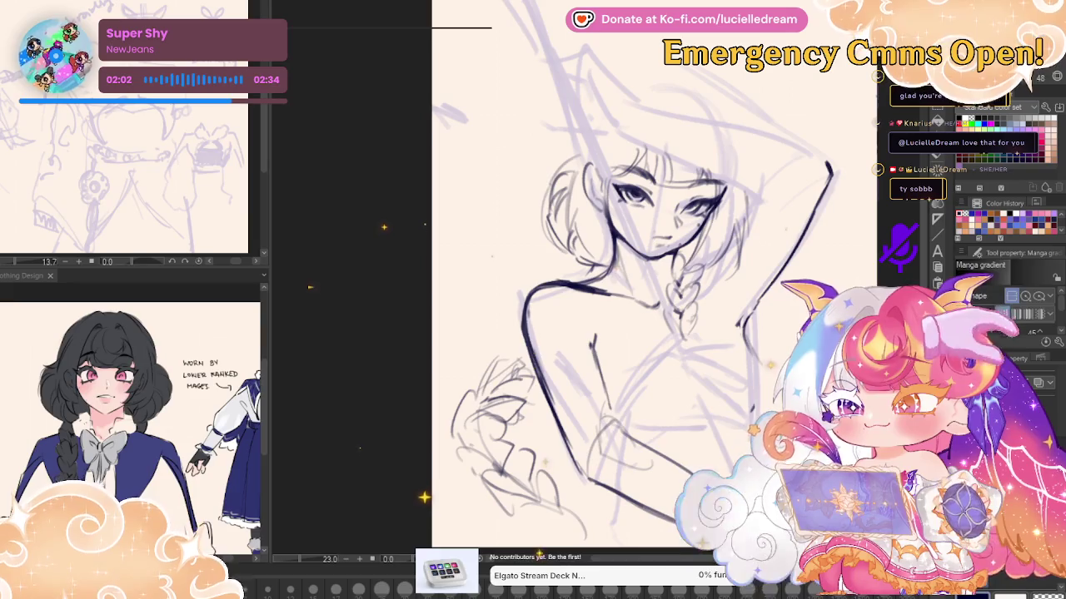
{"action": "key", "text": "p"}
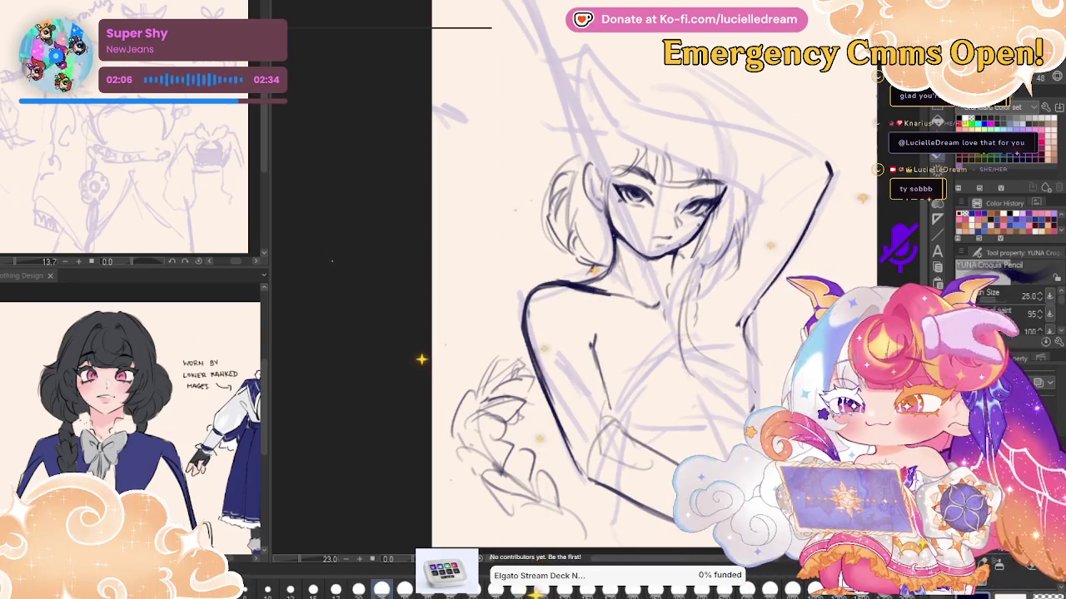
{"action": "key", "text": "h"}
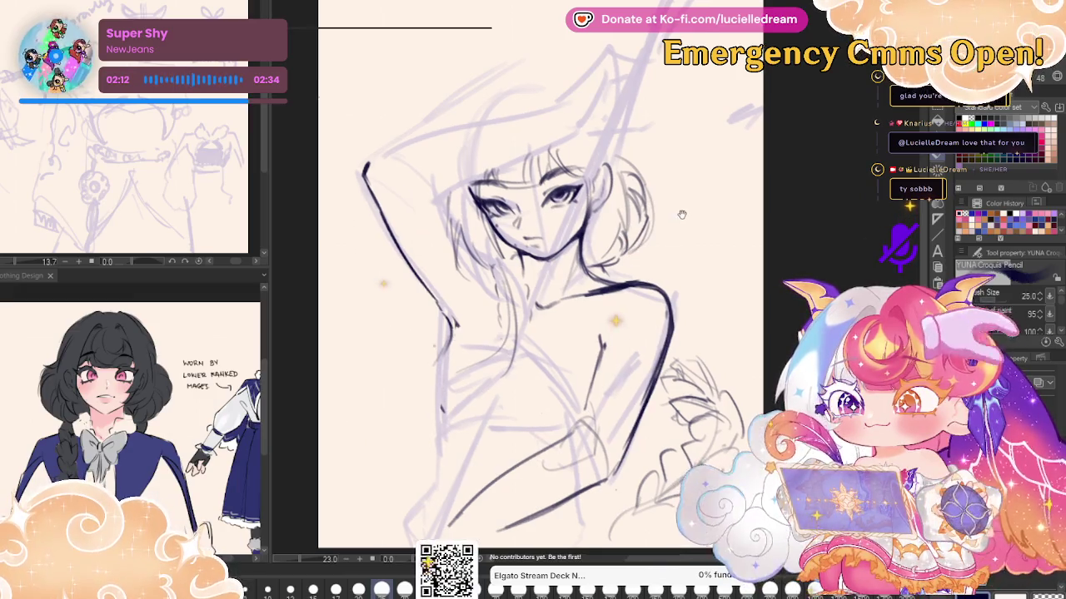
{"action": "scroll", "coordinate": [681, 215], "scroll_direction": "up", "scroll_amount": 2}
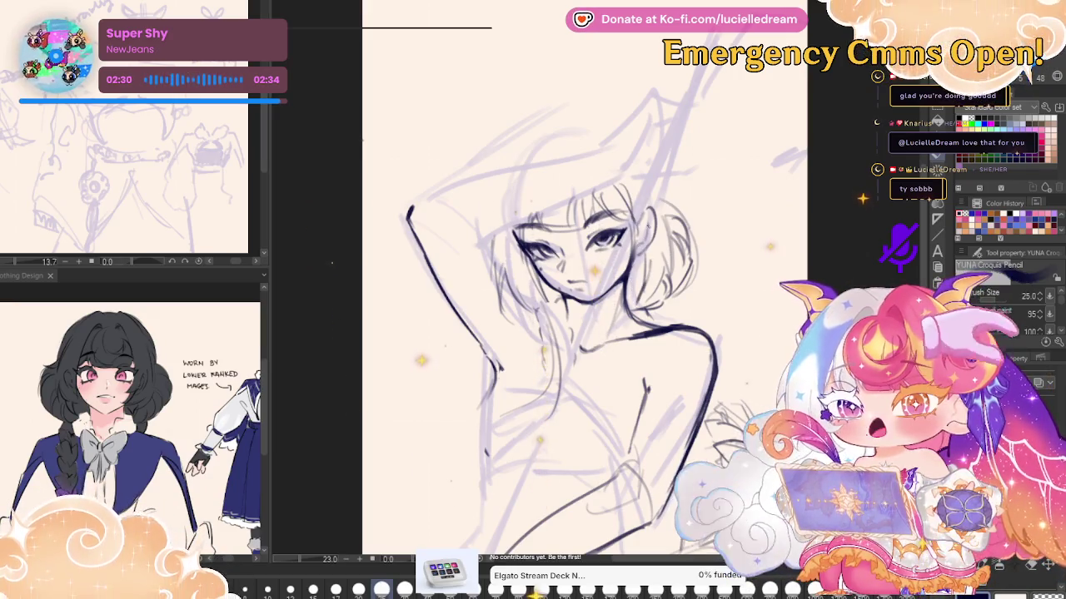
Mirror-check the raised arm, then erase stray hair right of the head and outline the ear
{"action": "key", "text": "g"}
{"action": "key", "text": "h"}
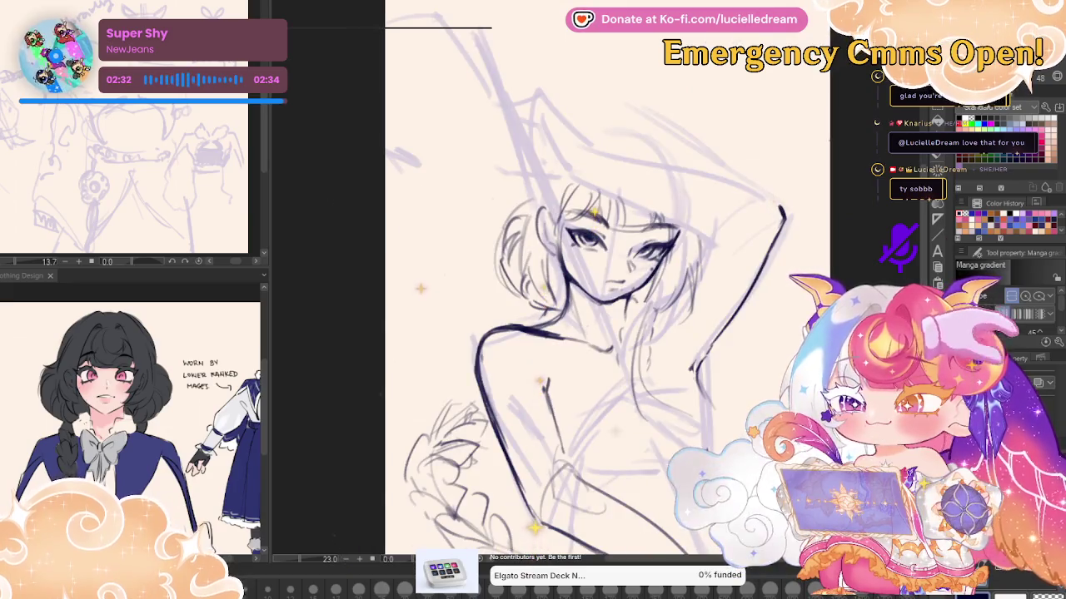
{"action": "key", "text": "p"}
{"action": "key", "text": "h"}
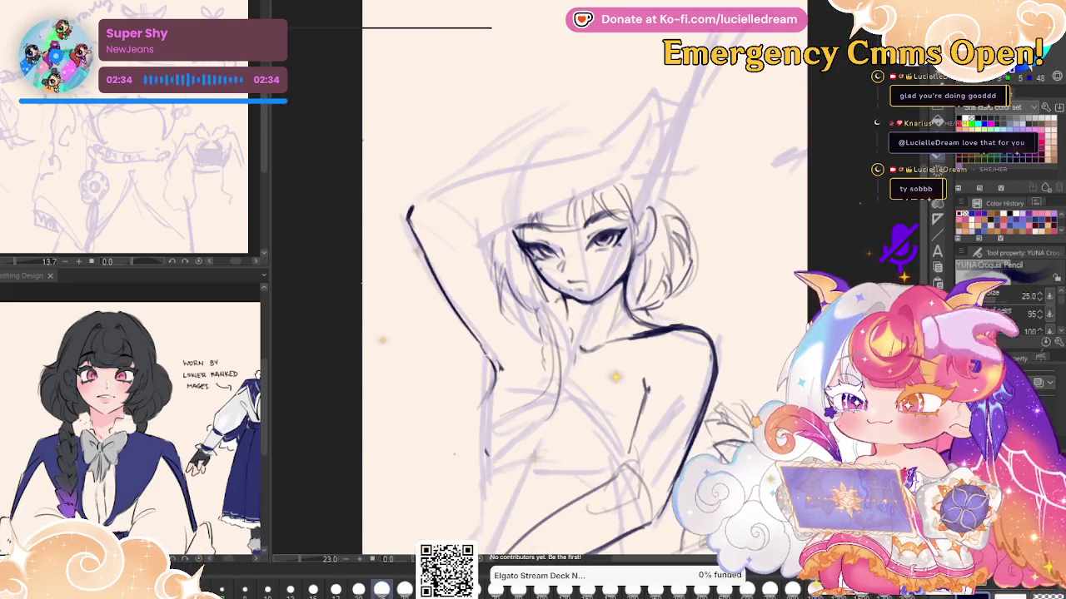
{"action": "left_click_drag", "start_coordinate": [633, 291], "coordinate": [687, 245]}
{"action": "left_click_drag", "start_coordinate": [649, 210], "coordinate": [651, 248]}
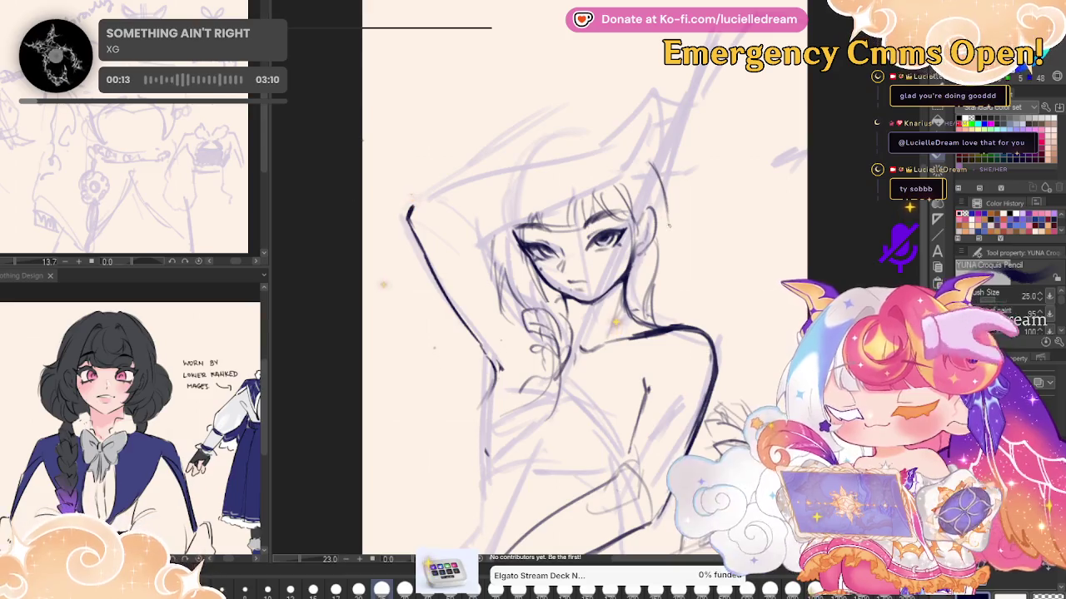
Draw dark hair strands sweeping down past the left of the face, redoing the first attempt
{"action": "key", "text": "h"}
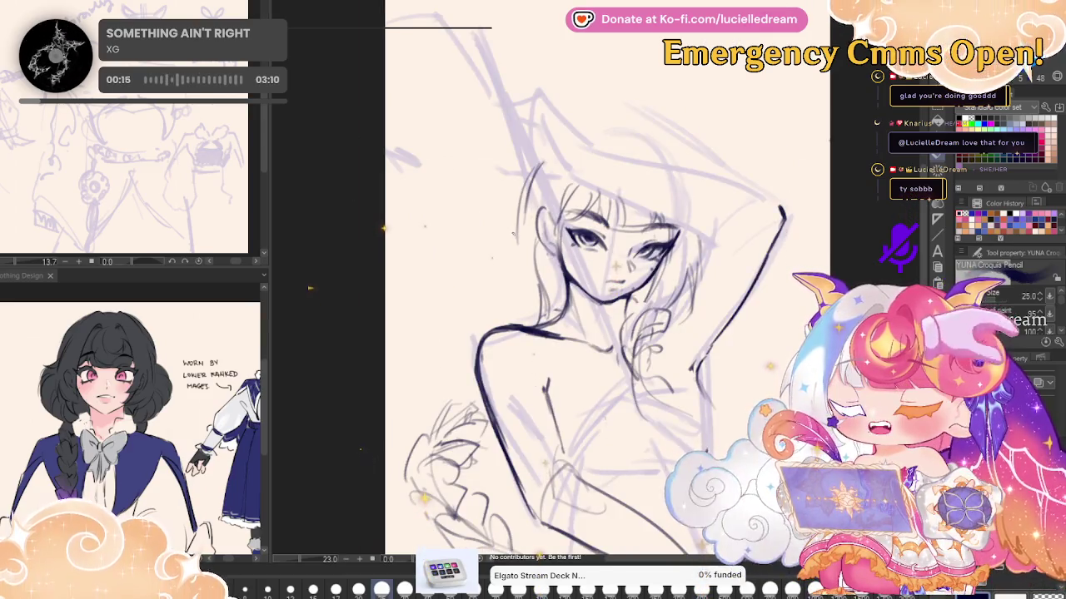
{"action": "mouse_move", "coordinate": [506, 213]}
{"action": "left_mouse_down"}
{"action": "mouse_move", "coordinate": [487, 268]}
{"action": "mouse_move", "coordinate": [525, 273]}
{"action": "left_mouse_up"}
{"action": "key", "text": "ctrl+z"}
{"action": "key", "text": "ctrl+z"}
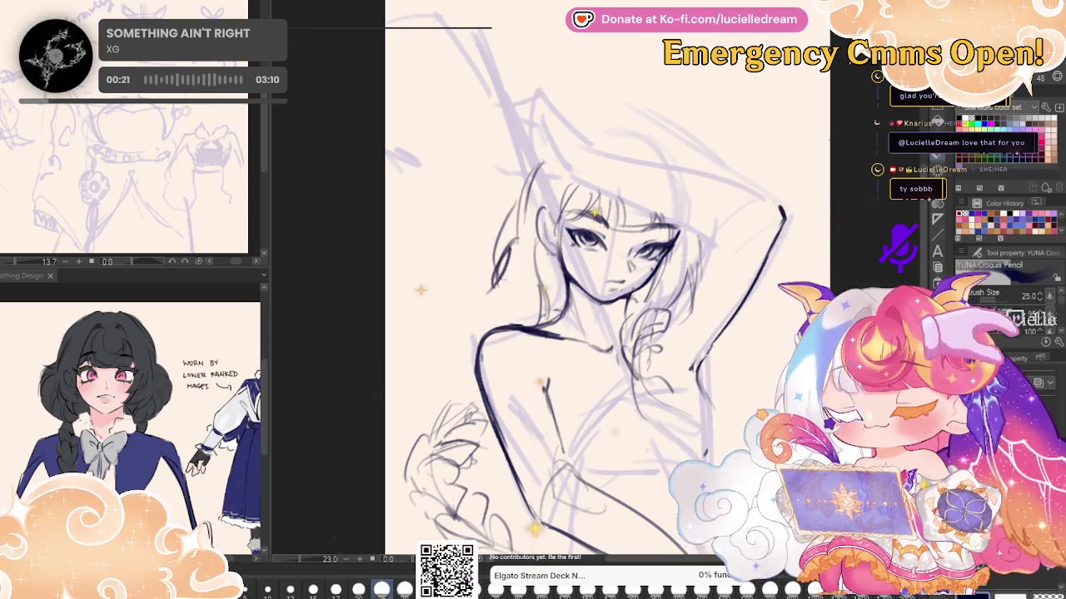
{"action": "left_click_drag", "start_coordinate": [510, 250], "coordinate": [456, 315]}
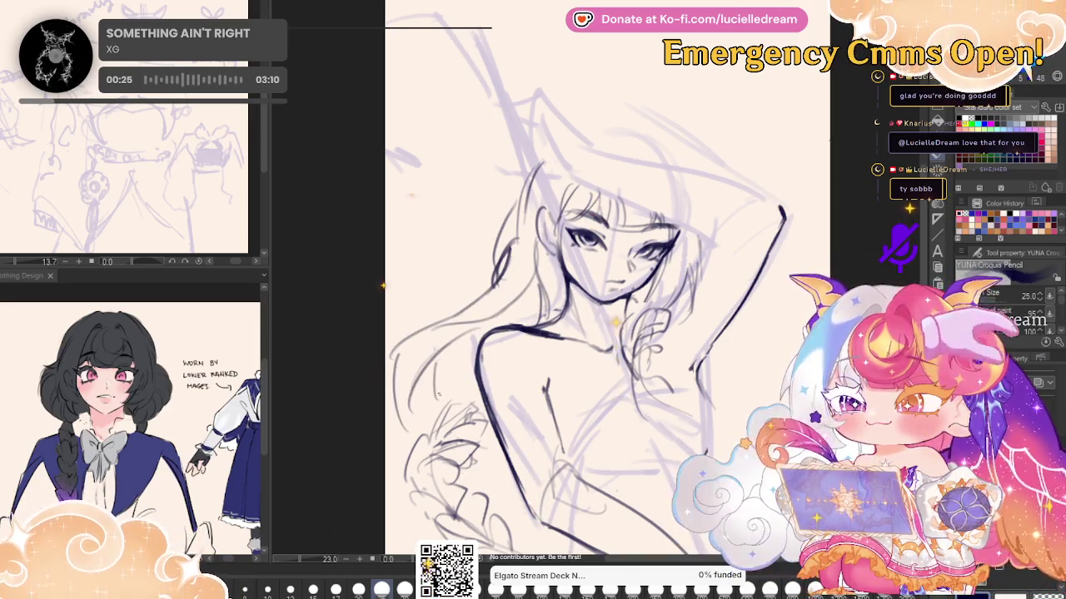
{"action": "key", "text": "h"}
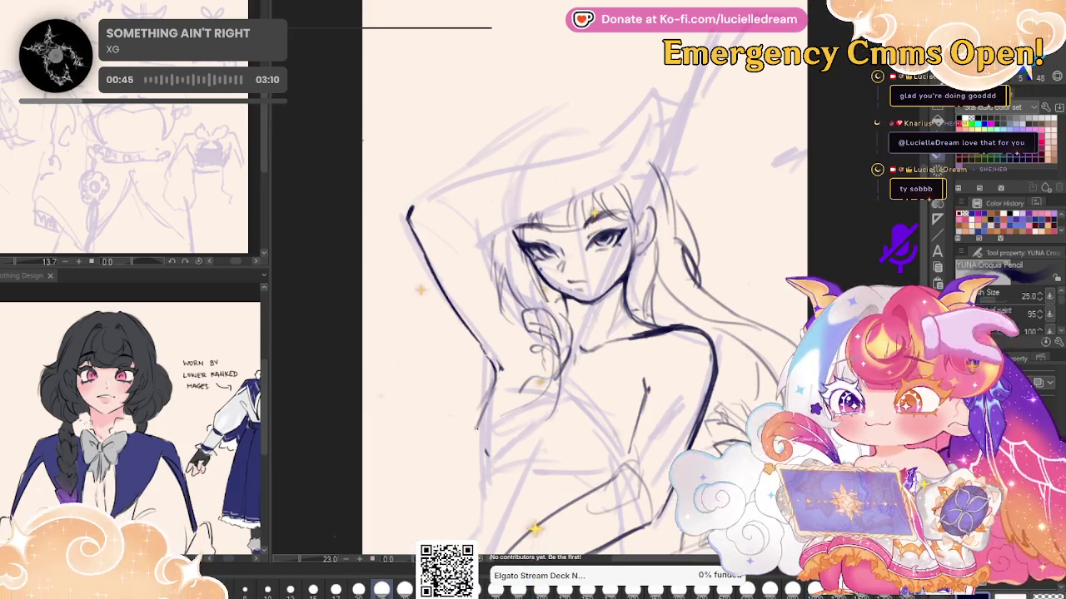
Add a line down the figure's side and ink the hairline across the forehead
{"action": "left_click_drag", "start_coordinate": [497, 379], "coordinate": [486, 468]}
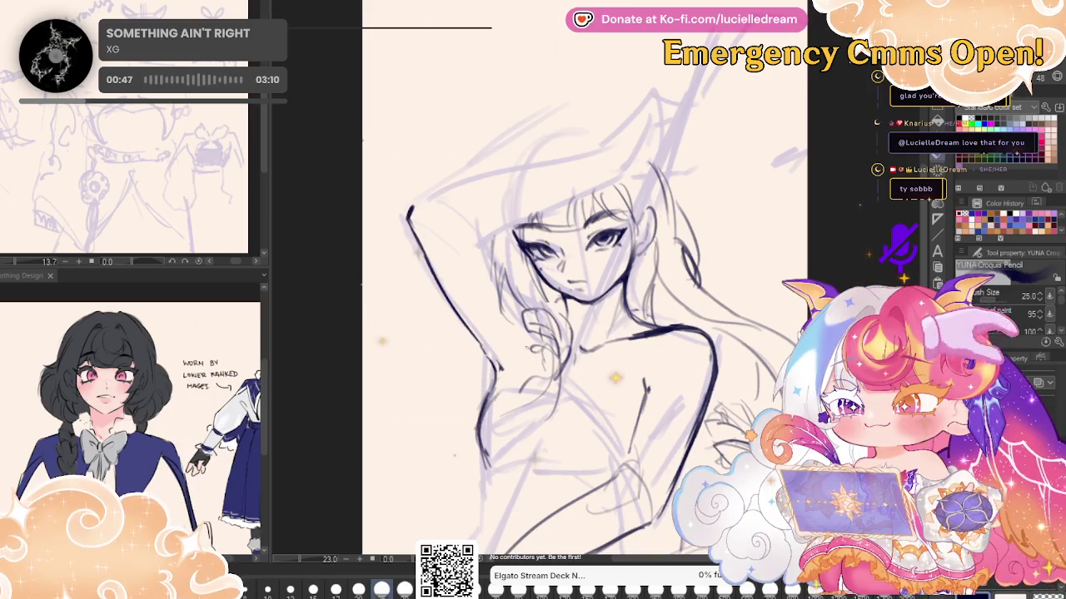
{"action": "key", "text": "h"}
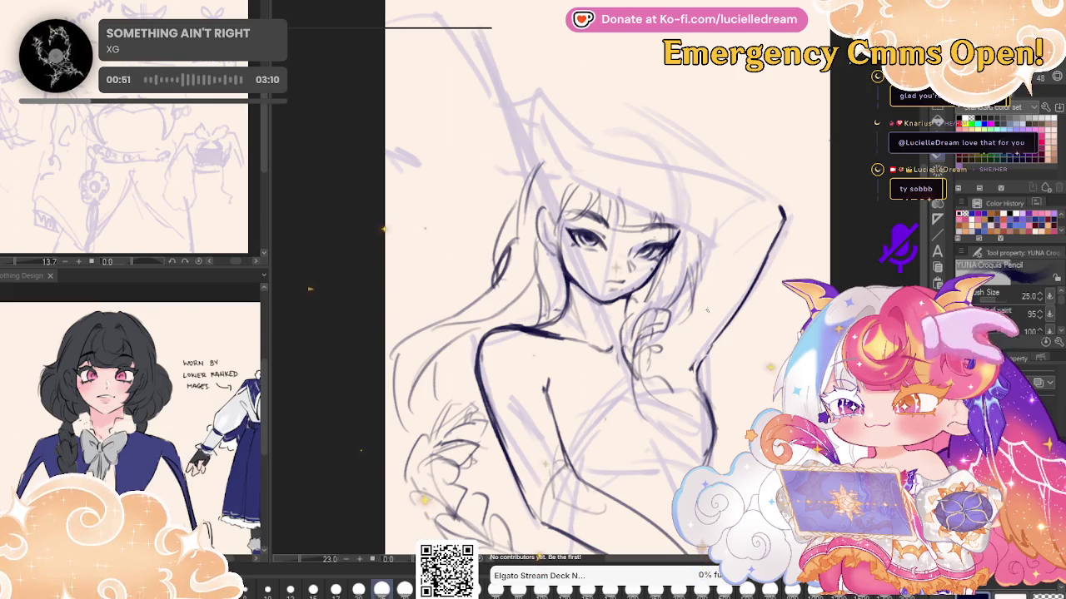
{"action": "key", "text": "h"}
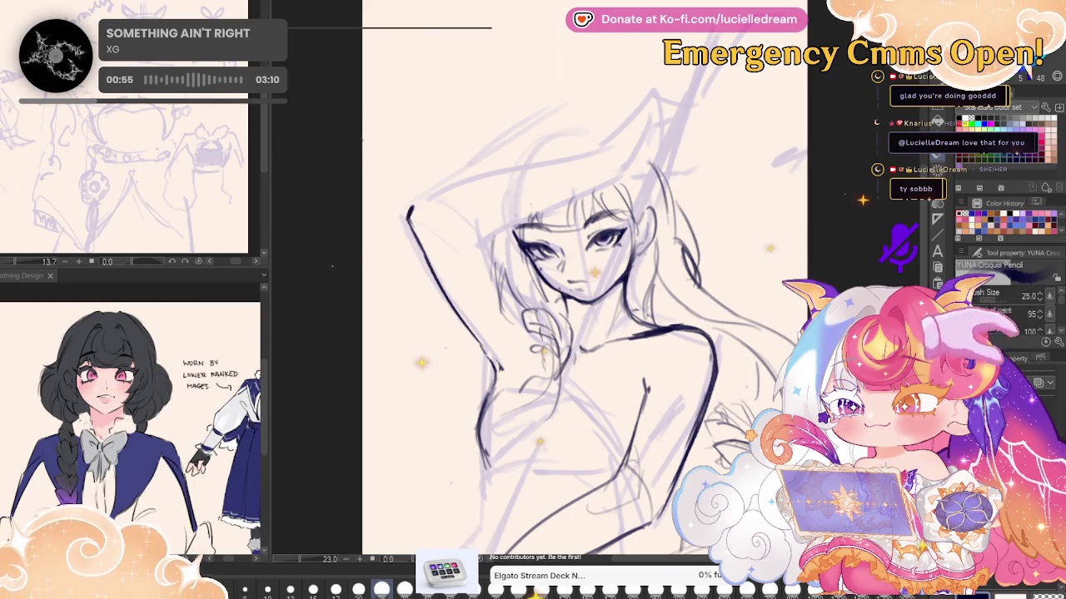
{"action": "left_click_drag", "start_coordinate": [462, 240], "coordinate": [526, 220]}
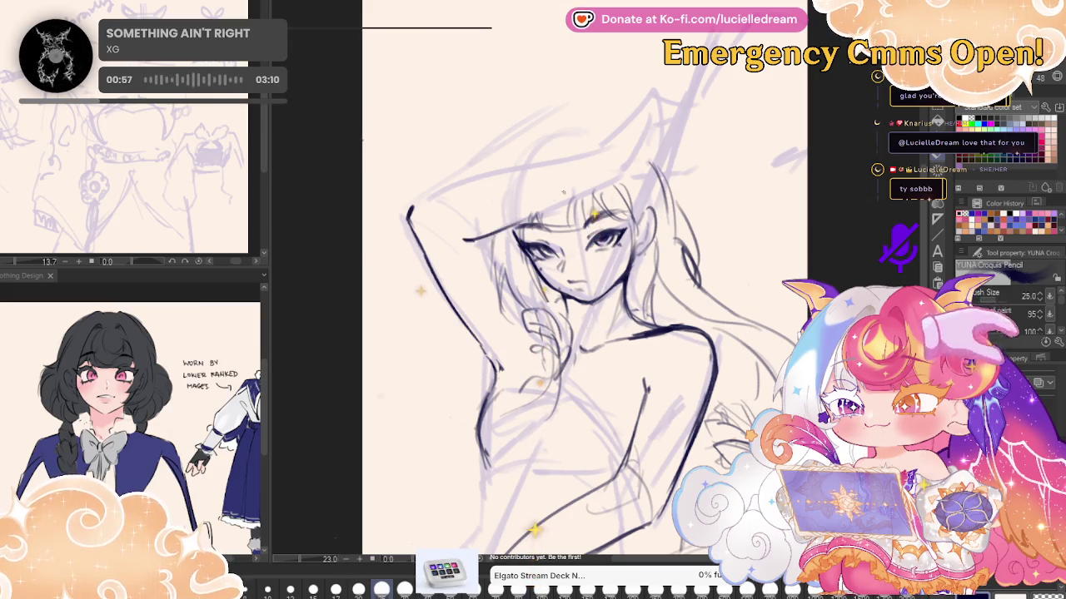
Ink the raised arm's outline, then lasso-select the head and raised arm area
{"action": "mouse_move", "coordinate": [408, 216]}
{"action": "left_mouse_down"}
{"action": "mouse_move", "coordinate": [455, 176]}
{"action": "mouse_move", "coordinate": [583, 164]}
{"action": "left_mouse_up"}
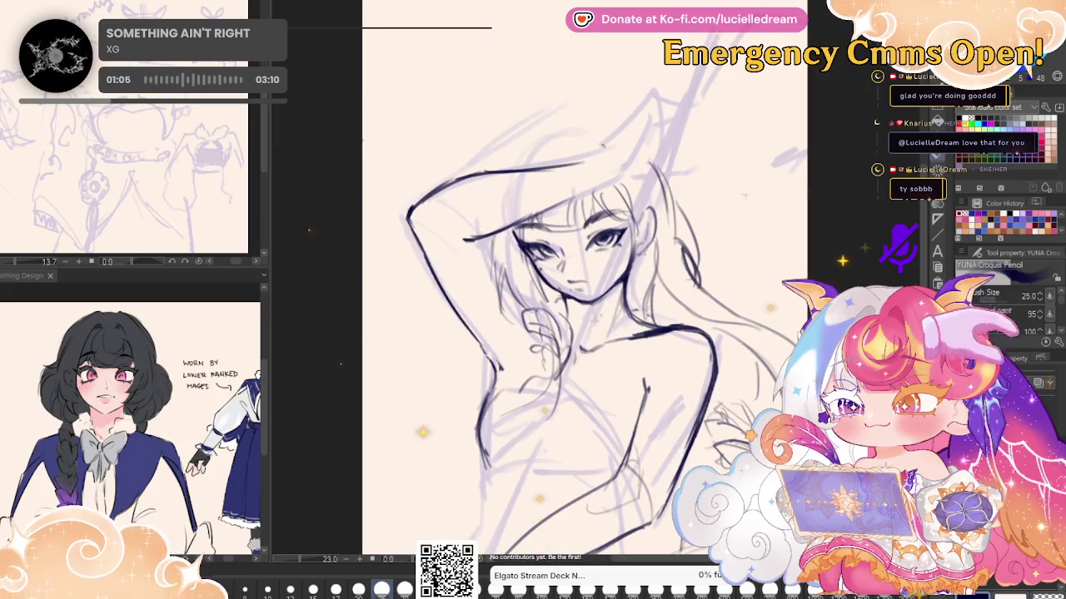
{"action": "key", "text": "m"}
{"action": "mouse_move", "coordinate": [533, 218]}
{"action": "left_mouse_down"}
{"action": "mouse_move", "coordinate": [455, 143]}
{"action": "mouse_move", "coordinate": [503, 366]}
{"action": "left_mouse_up"}
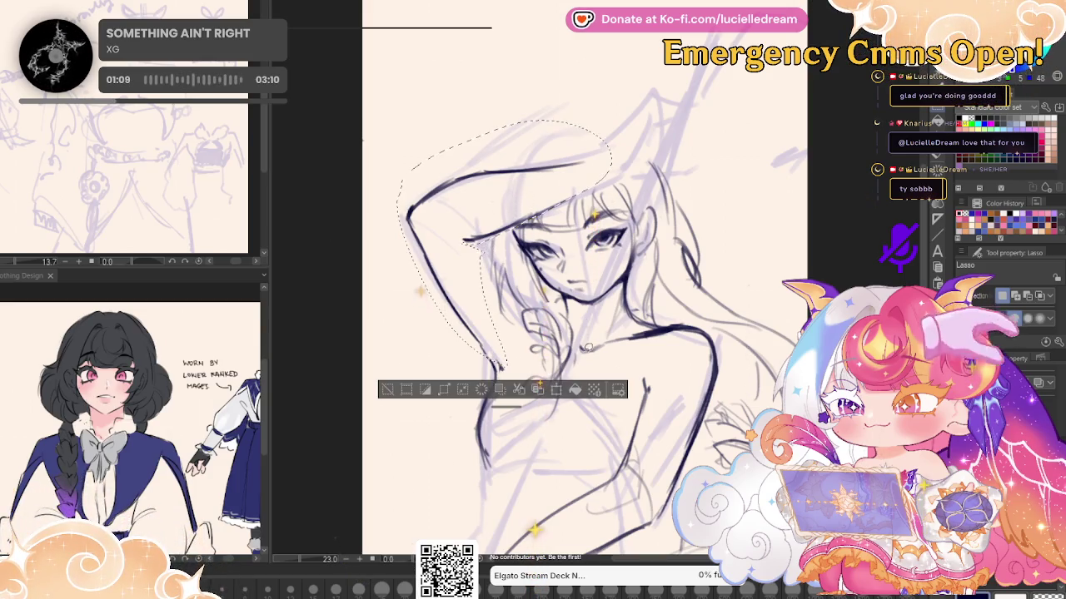
Move the selected head and arm lines slightly up-right and rotate them a little clockwise
{"action": "left_click", "coordinate": [573, 390]}
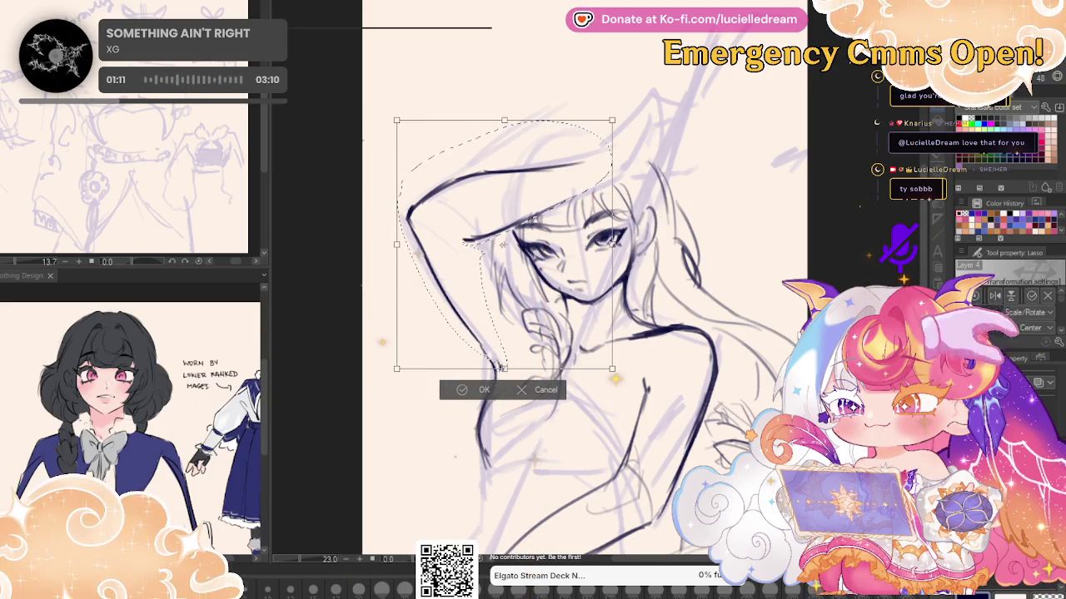
{"action": "left_click_drag", "start_coordinate": [577, 189], "coordinate": [587, 181]}
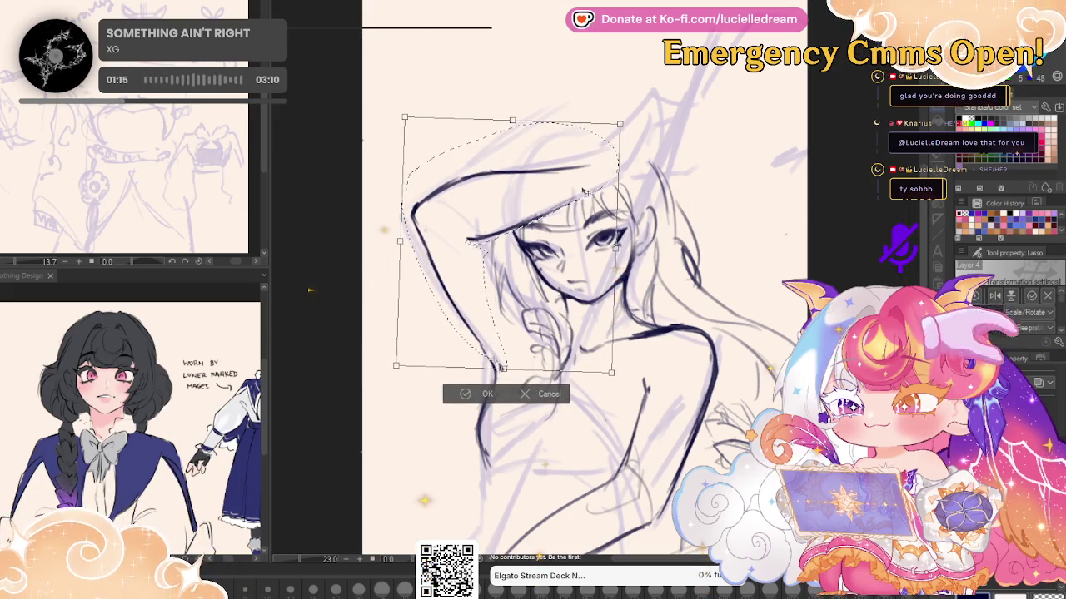
{"action": "left_click_drag", "start_coordinate": [585, 193], "coordinate": [591, 195]}
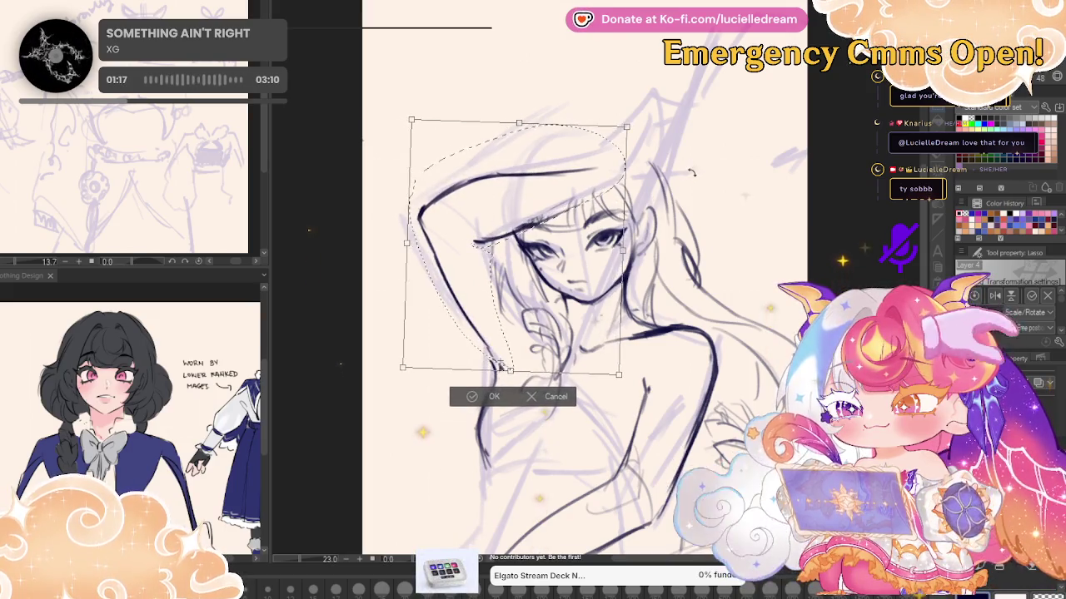
{"action": "left_click_drag", "start_coordinate": [691, 172], "coordinate": [694, 181]}
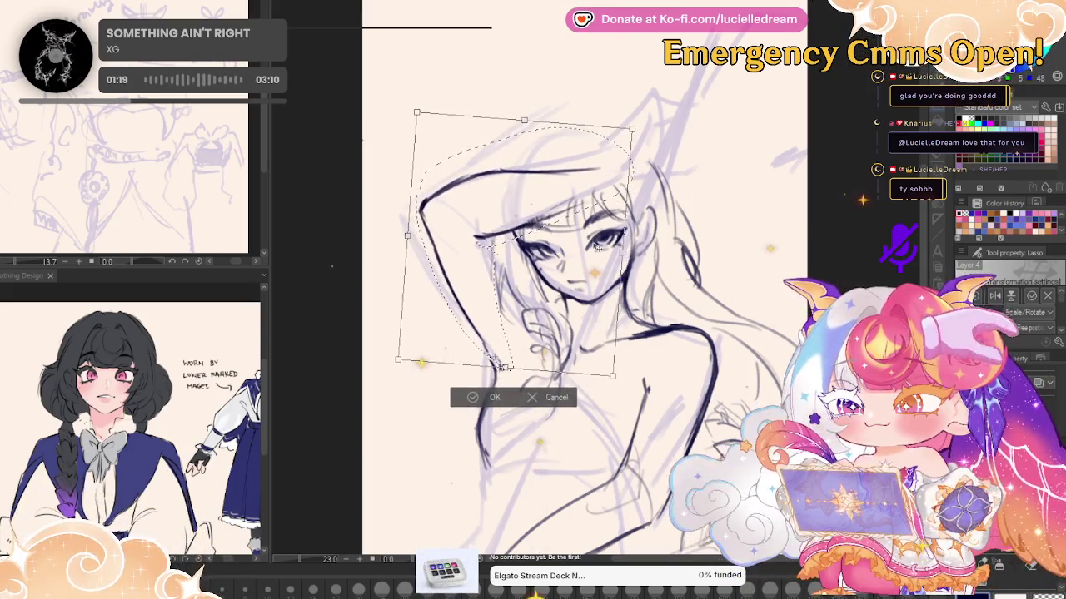
{"action": "left_click", "coordinate": [487, 398]}
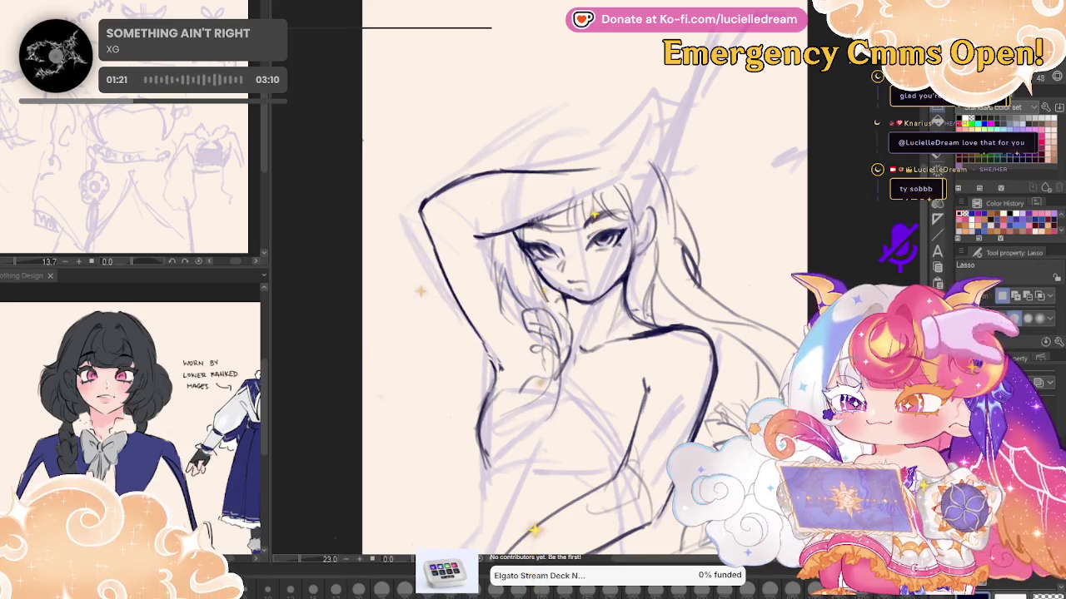
Sketch a hair arc above the head with the Croquis Pencil and erase the dark raised-arm outline
{"action": "key", "text": "p"}
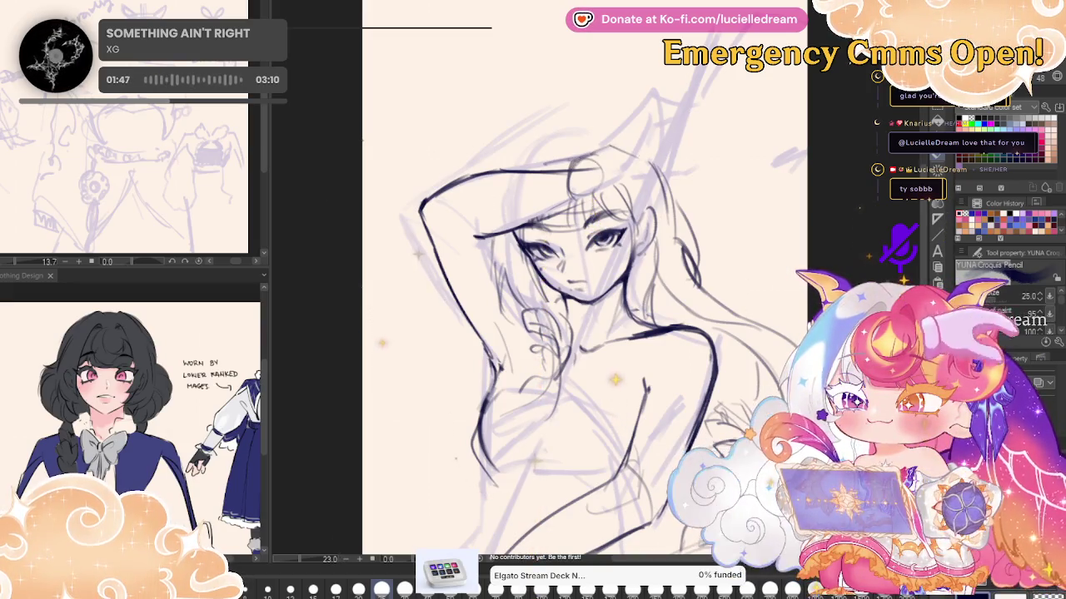
{"action": "left_click_drag", "start_coordinate": [503, 149], "coordinate": [632, 133]}
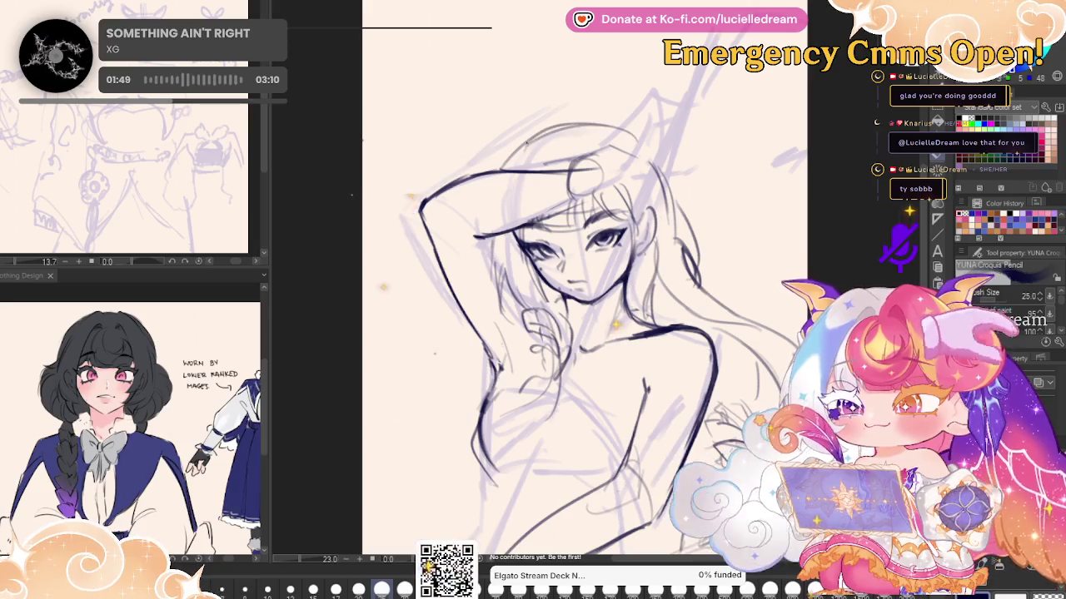
{"action": "key", "text": "h"}
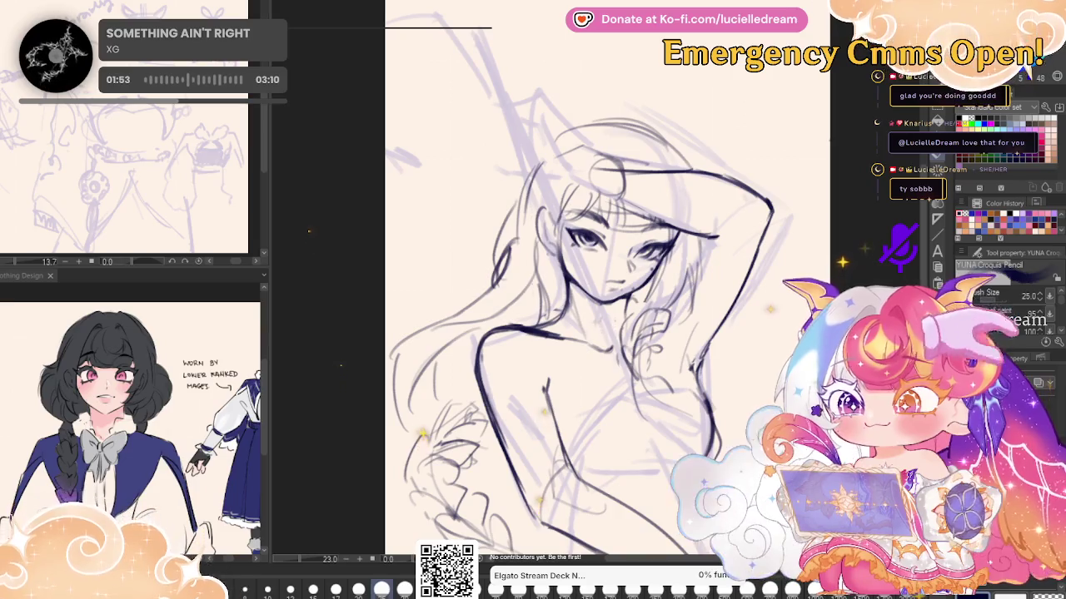
{"action": "key", "text": "h"}
{"action": "mouse_move", "coordinate": [490, 362]}
{"action": "left_mouse_down"}
{"action": "mouse_move", "coordinate": [429, 204]}
{"action": "mouse_move", "coordinate": [524, 154]}
{"action": "mouse_move", "coordinate": [539, 193]}
{"action": "mouse_move", "coordinate": [566, 200]}
{"action": "mouse_move", "coordinate": [582, 183]}
{"action": "mouse_move", "coordinate": [541, 175]}
{"action": "mouse_move", "coordinate": [547, 192]}
{"action": "left_mouse_up"}
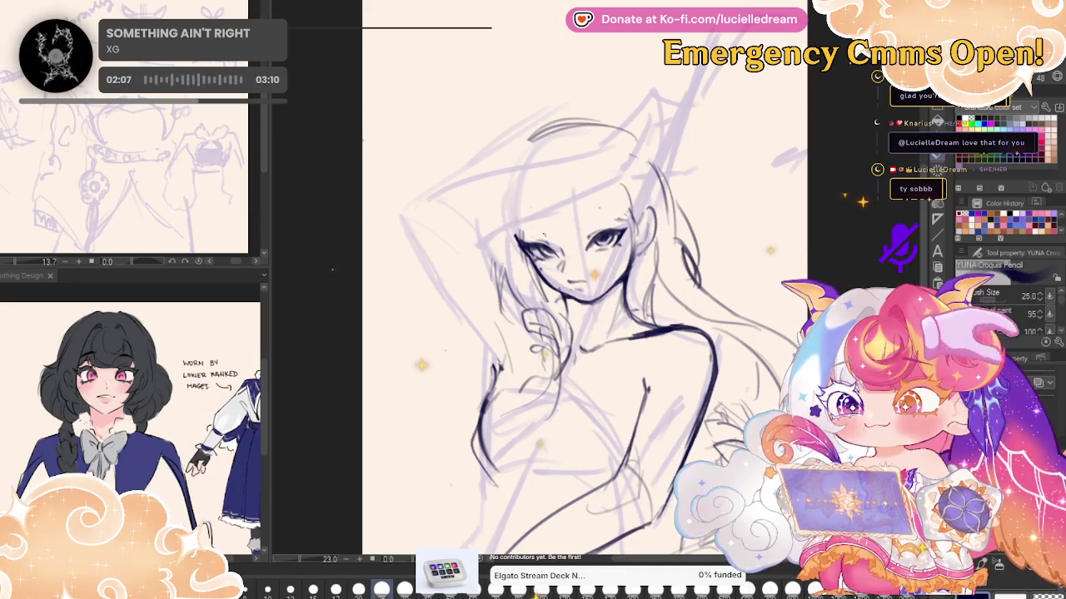
{"action": "key", "text": "h"}
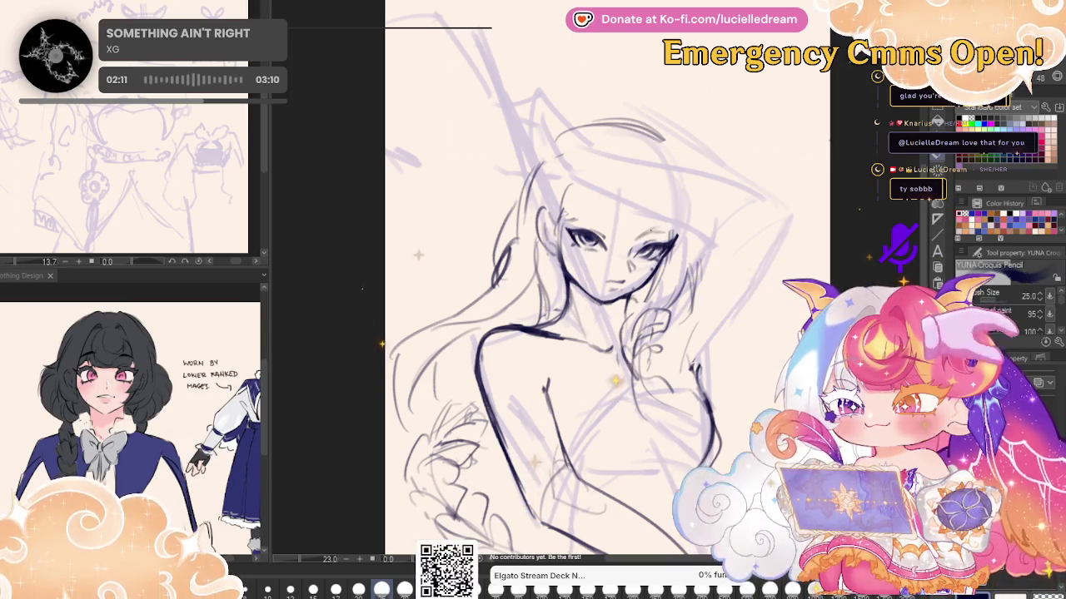
{"action": "key", "text": "h"}
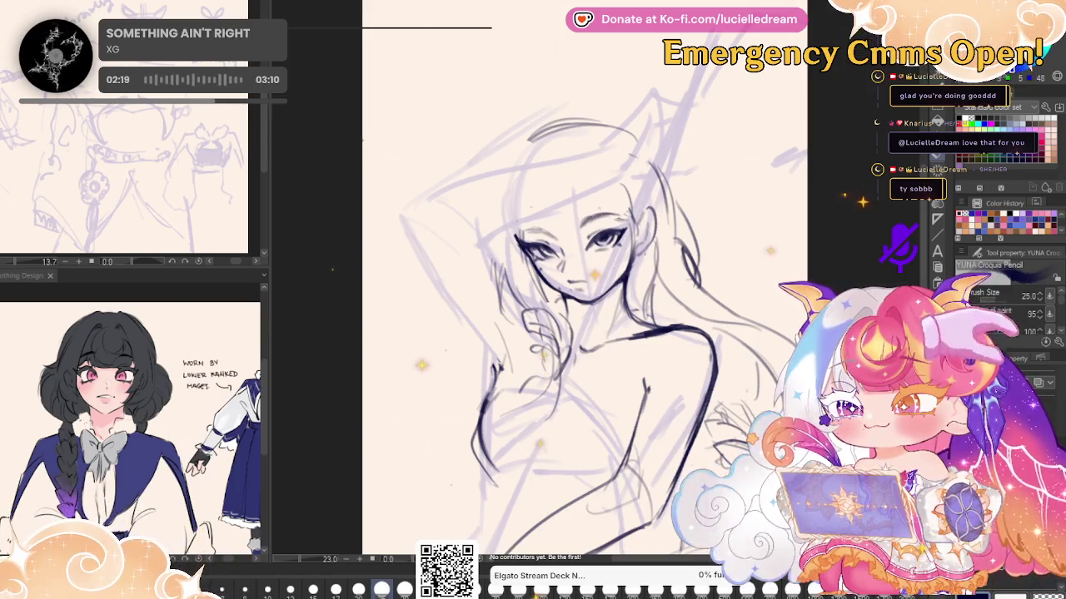
{"action": "key", "text": "h"}
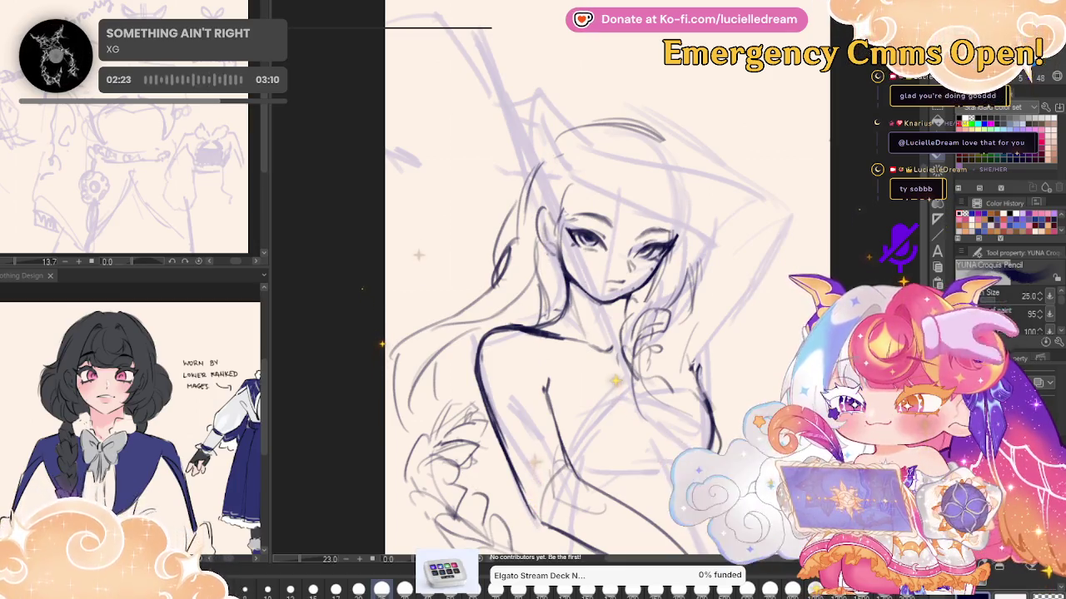
{"action": "key", "text": "h"}
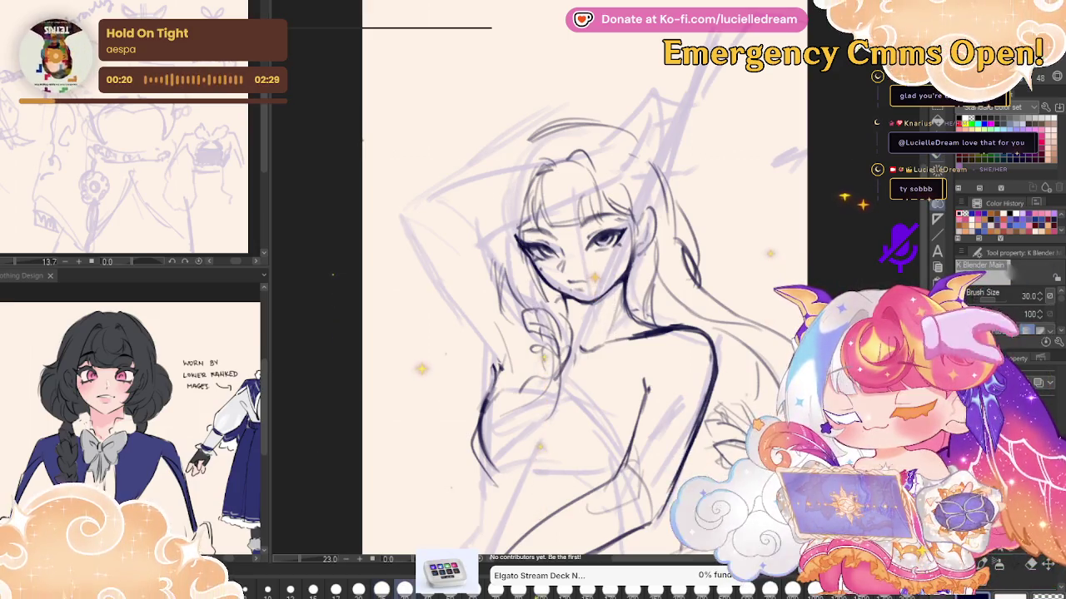
{"action": "key", "text": "h"}
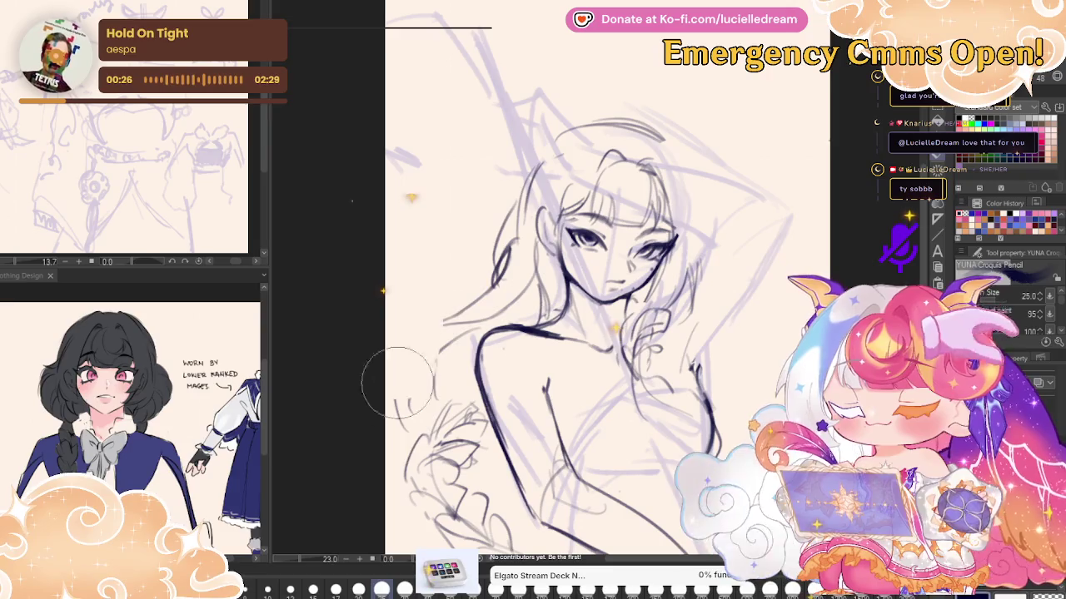
{"action": "key", "text": "h"}
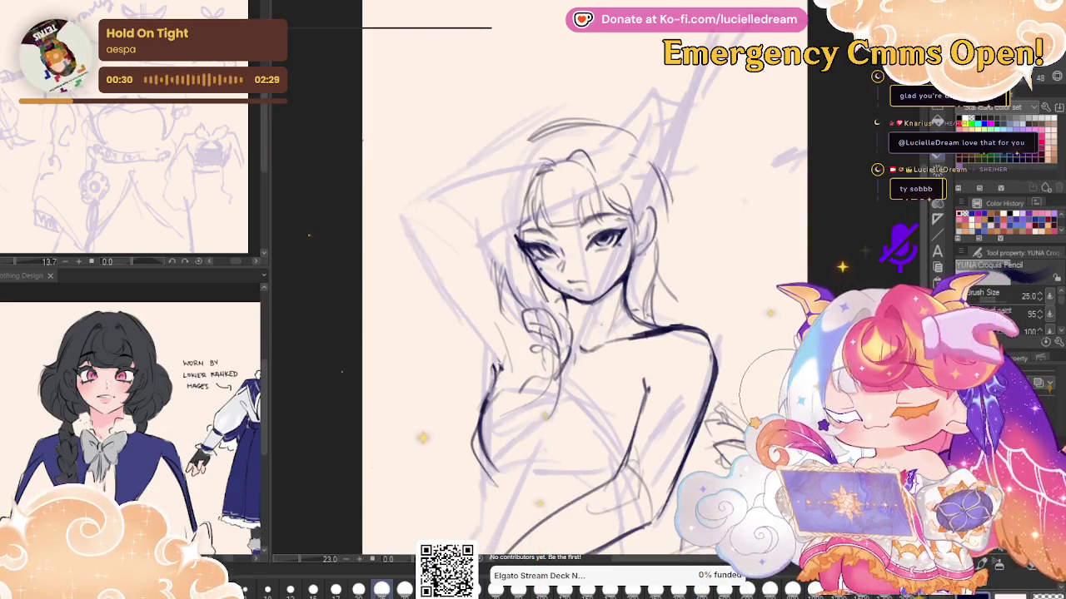
{"action": "key", "text": "h"}
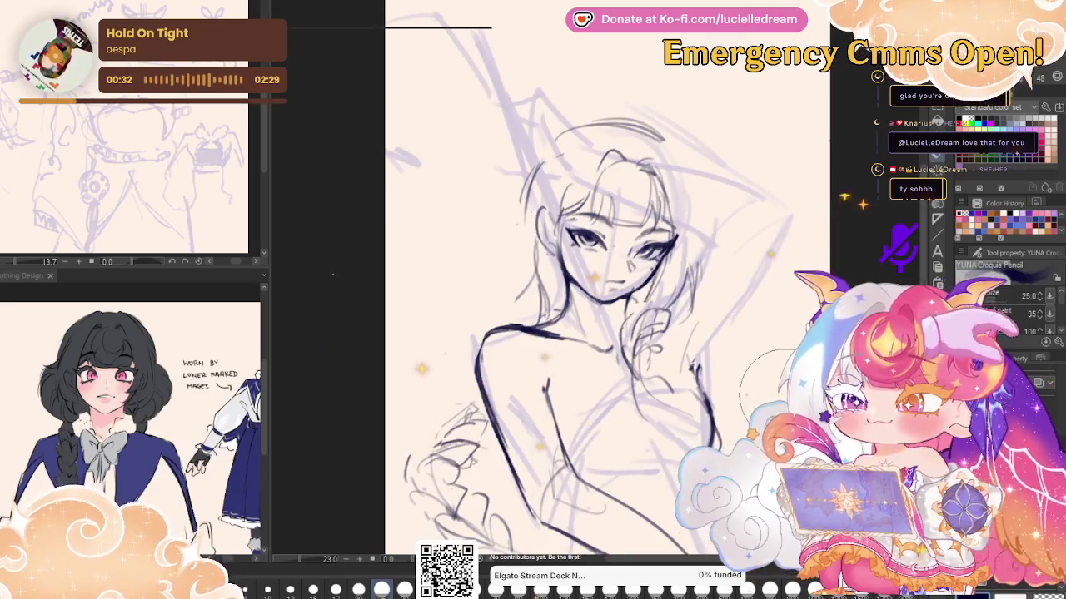
{"action": "key", "text": "h"}
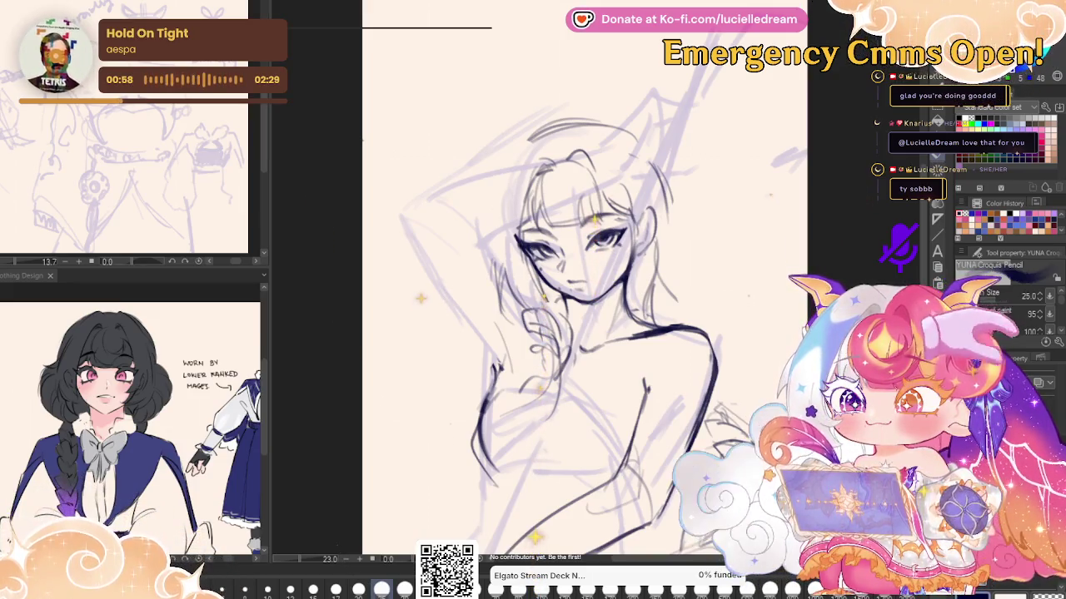
{"action": "left_click_drag", "start_coordinate": [510, 157], "coordinate": [485, 215]}
{"action": "mouse_move", "coordinate": [500, 179]}
{"action": "left_mouse_down"}
{"action": "mouse_move", "coordinate": [475, 238]}
{"action": "mouse_move", "coordinate": [481, 274]}
{"action": "left_mouse_up"}
{"action": "key", "text": "h"}
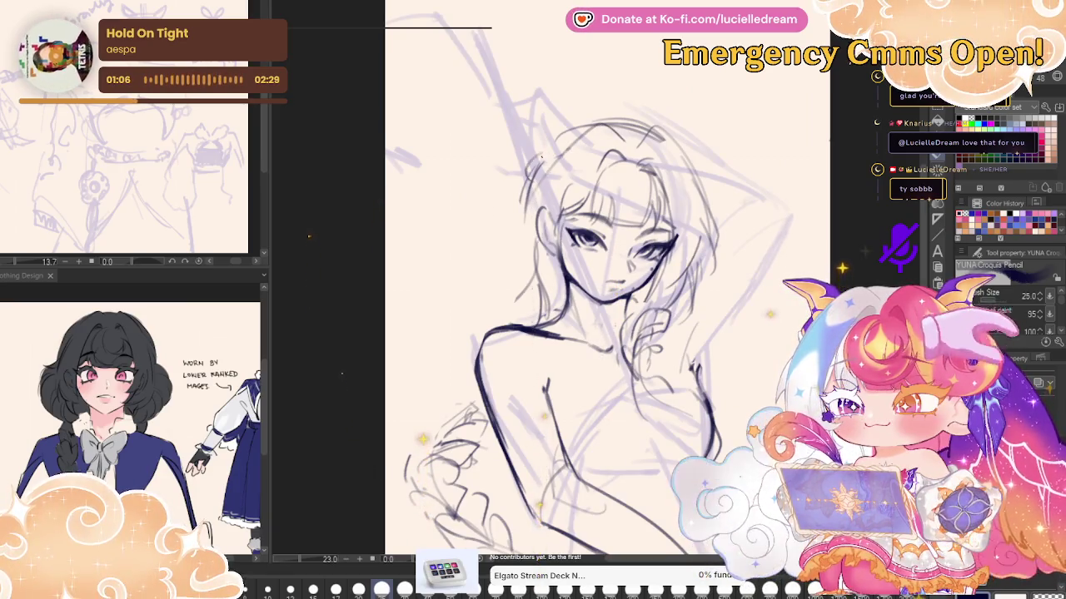
{"action": "key", "text": "h"}
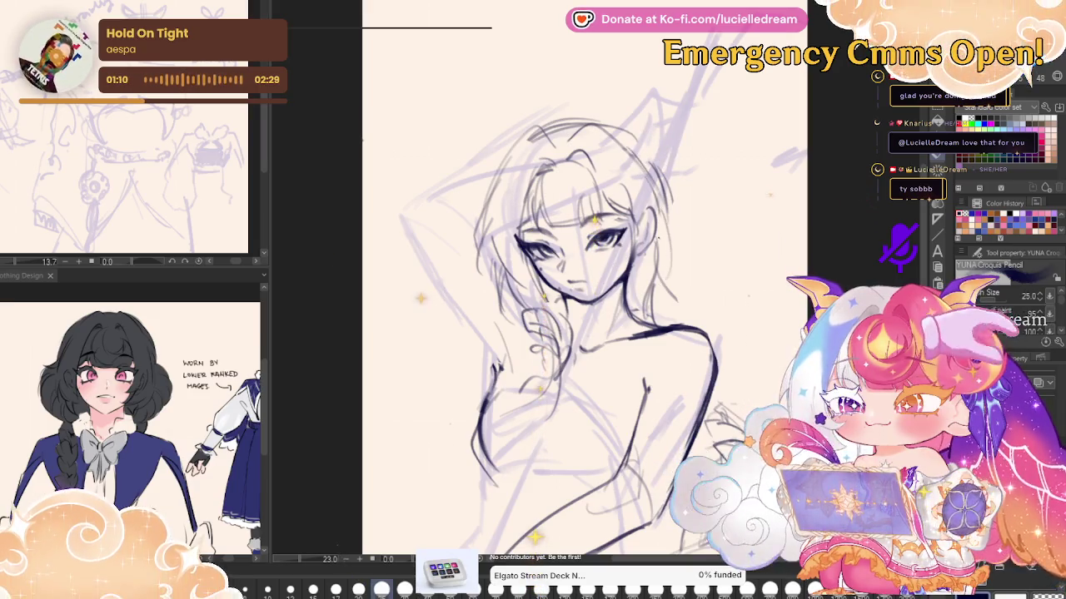
{"action": "key", "text": "h"}
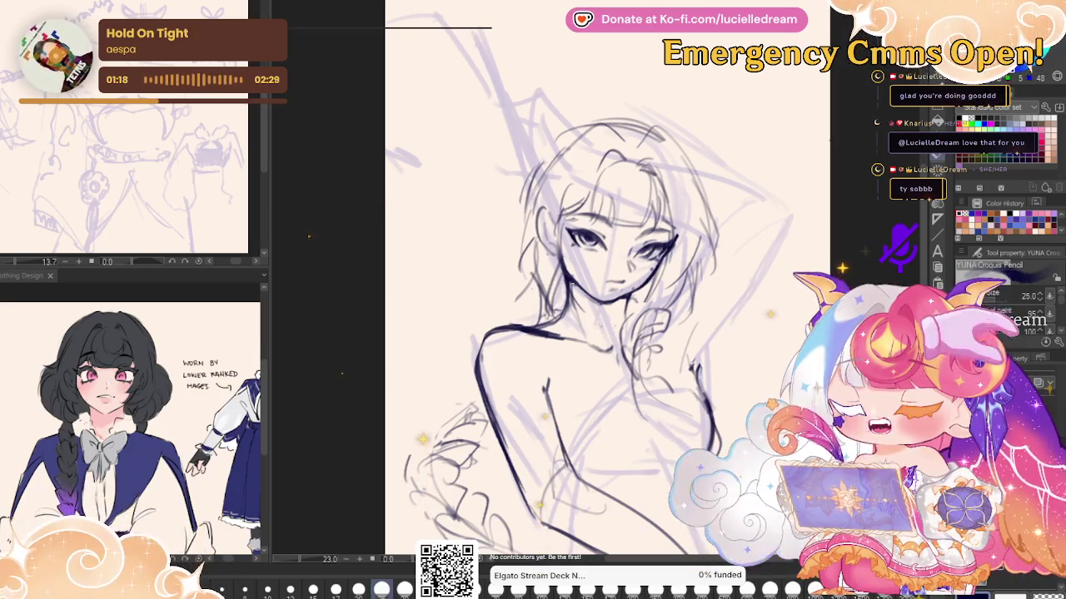
{"action": "key", "text": "h"}
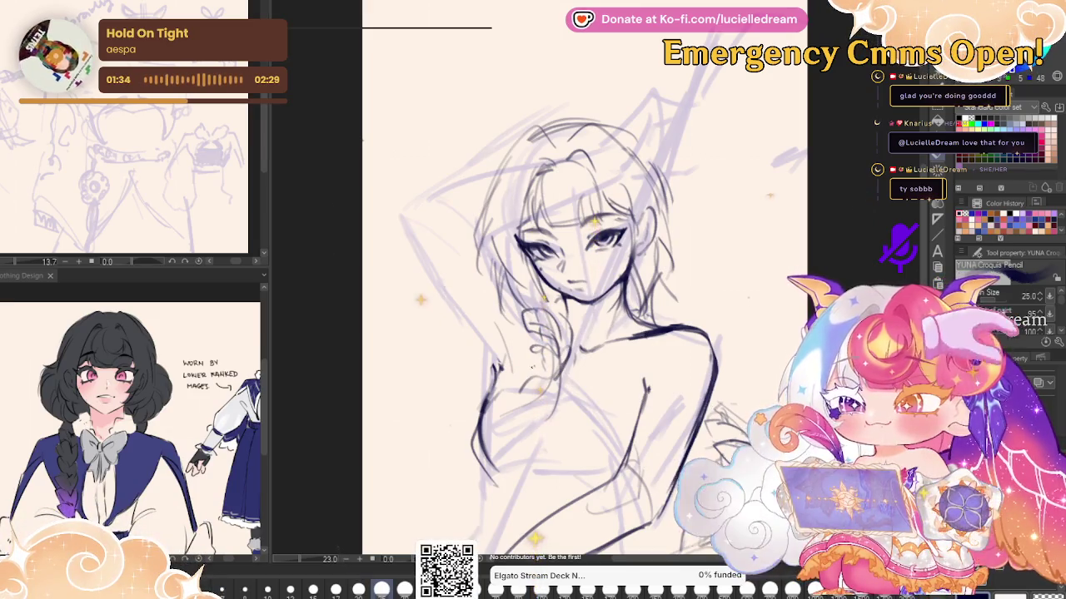
Sketch three faint strokes at the figure's lower left
{"action": "left_click_drag", "start_coordinate": [498, 393], "coordinate": [363, 435]}
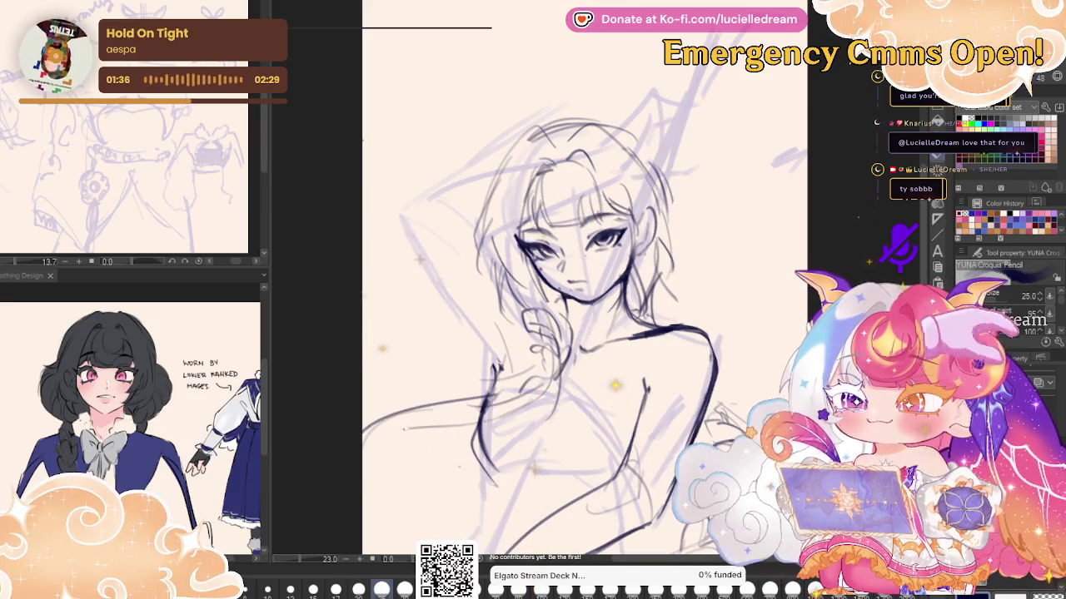
{"action": "left_click_drag", "start_coordinate": [440, 416], "coordinate": [385, 458]}
{"action": "left_click_drag", "start_coordinate": [440, 426], "coordinate": [366, 487]}
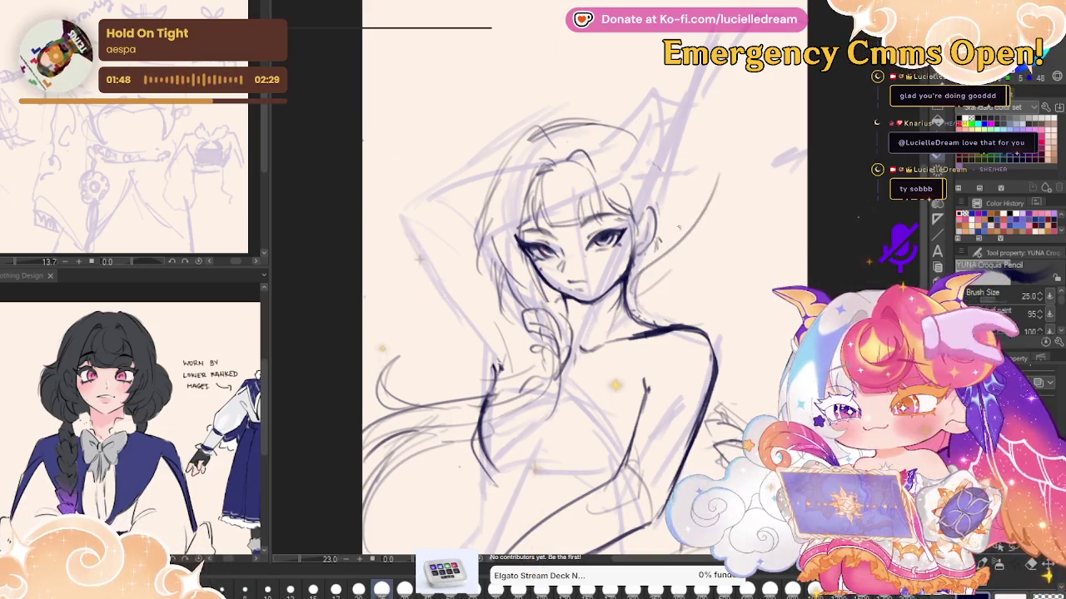
Draw long flowing hair curves left of the head, undoing one unwanted stroke
{"action": "key", "text": "asciicircum"}
{"action": "key", "text": "j"}
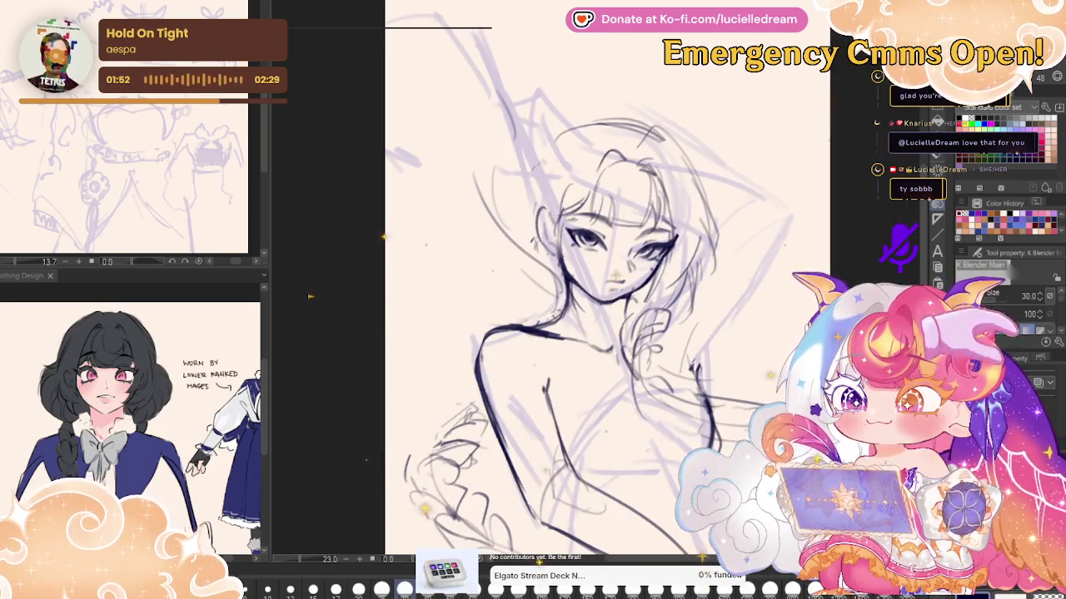
{"action": "key", "text": "p"}
{"action": "left_click_drag", "start_coordinate": [766, 157], "coordinate": [771, 195]}
{"action": "mouse_move", "coordinate": [515, 10]}
{"action": "left_mouse_down"}
{"action": "mouse_move", "coordinate": [449, 207]}
{"action": "mouse_move", "coordinate": [466, 305]}
{"action": "left_mouse_up"}
{"action": "left_click_drag", "start_coordinate": [504, 204], "coordinate": [466, 324]}
{"action": "key", "text": "ctrl+z"}
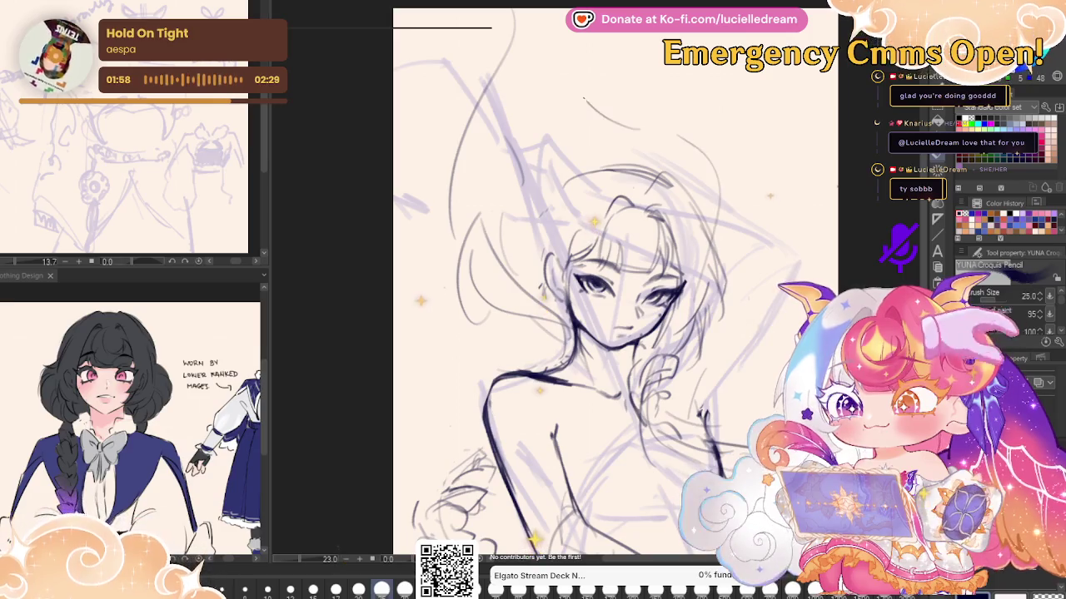
{"action": "key", "text": "h"}
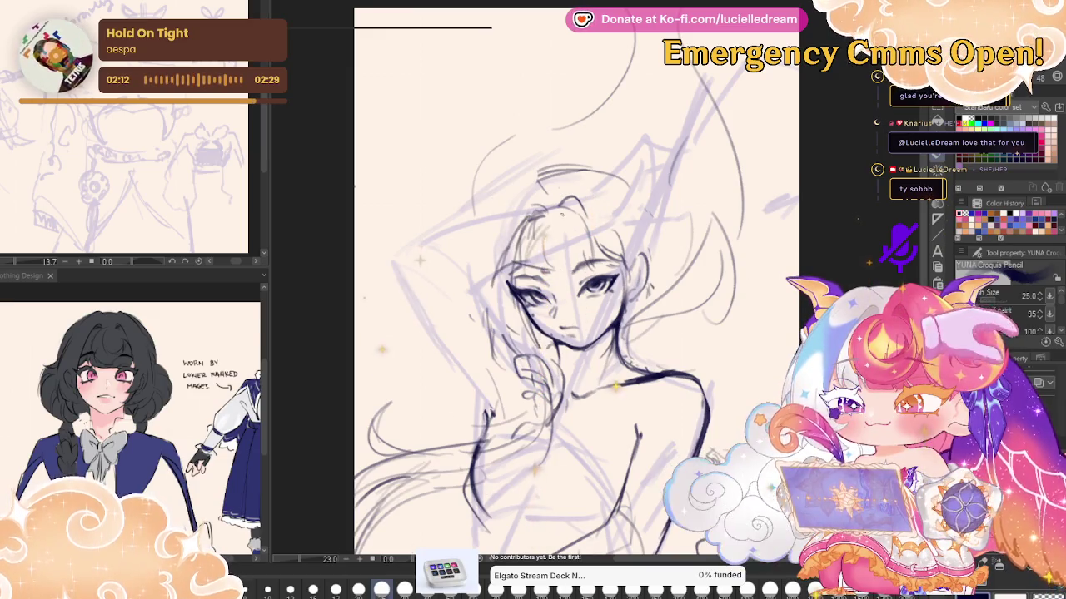
Refine the hair outline from crown to face, erasing faint strokes on the head's right
{"action": "left_click_drag", "start_coordinate": [533, 217], "coordinate": [549, 249]}
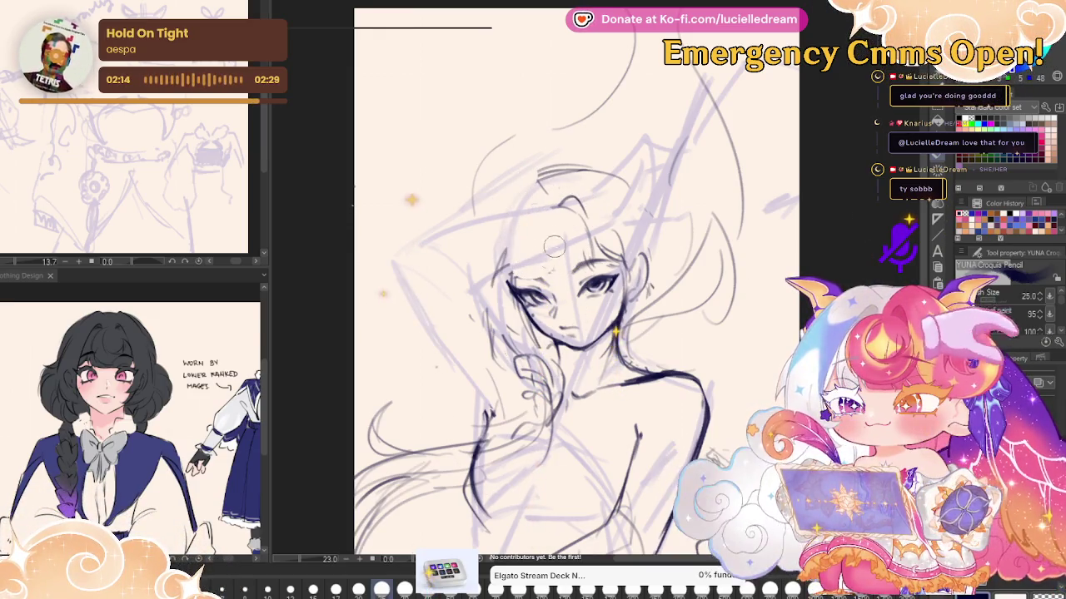
{"action": "left_click_drag", "start_coordinate": [572, 200], "coordinate": [509, 276]}
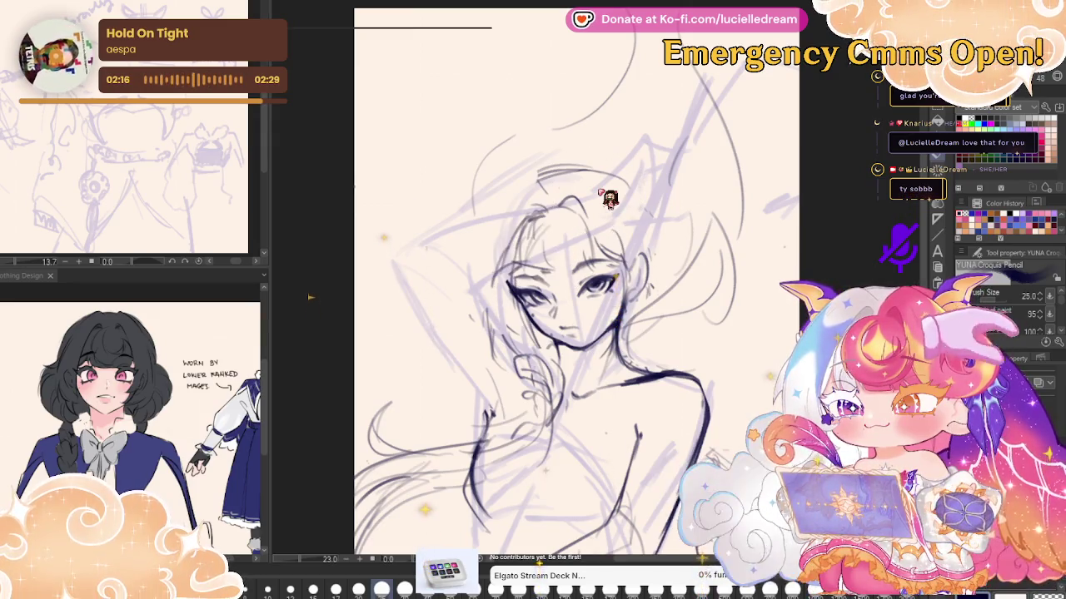
{"action": "left_click_drag", "start_coordinate": [537, 174], "coordinate": [472, 284]}
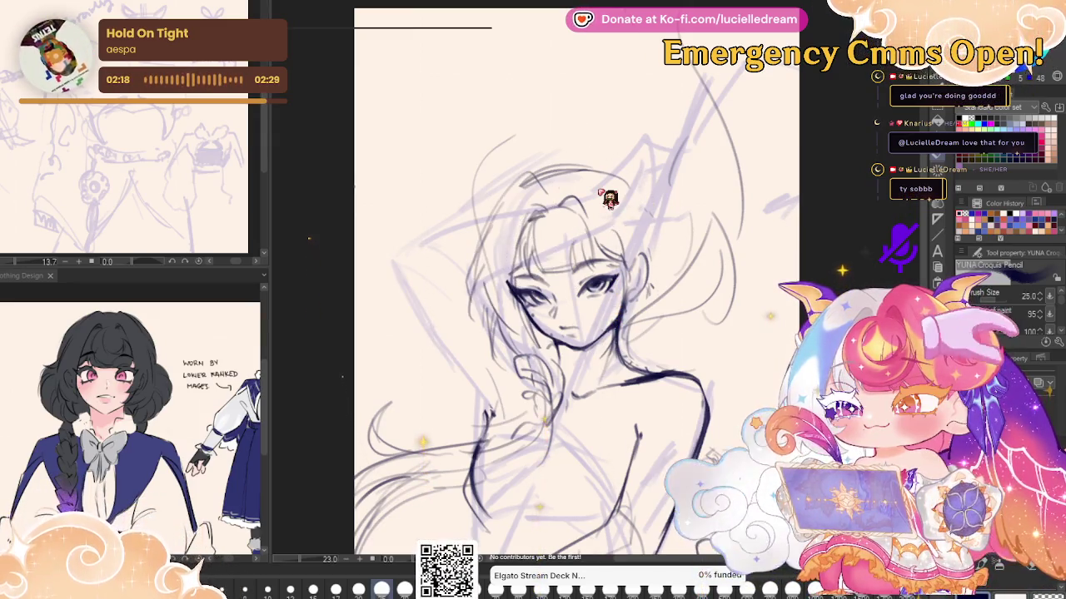
{"action": "left_click_drag", "start_coordinate": [717, 199], "coordinate": [691, 299]}
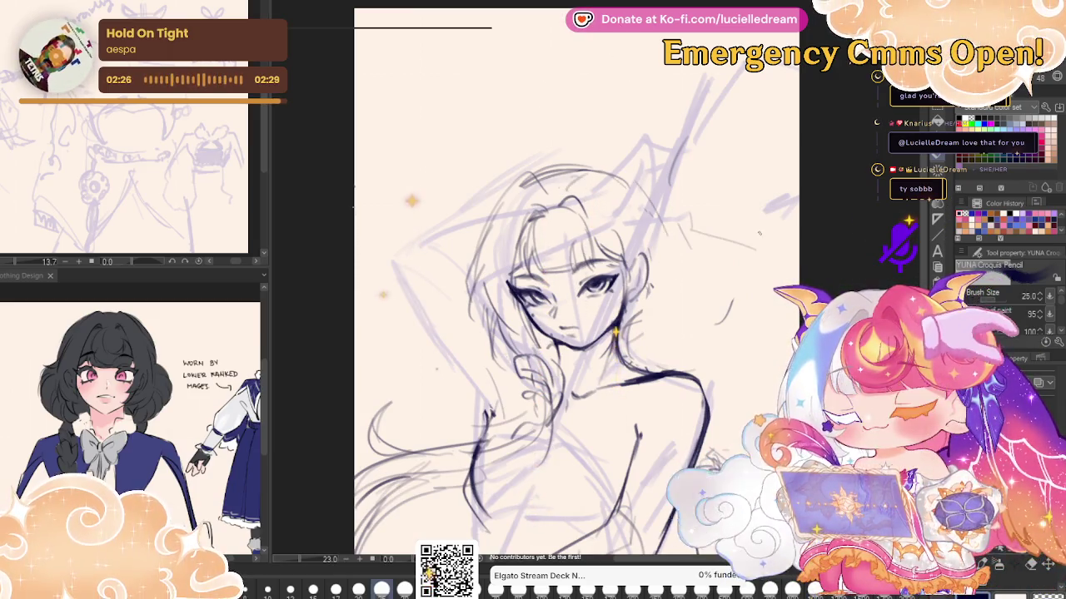
{"action": "key", "text": "h"}
{"action": "left_click_drag", "start_coordinate": [537, 213], "coordinate": [441, 282]}
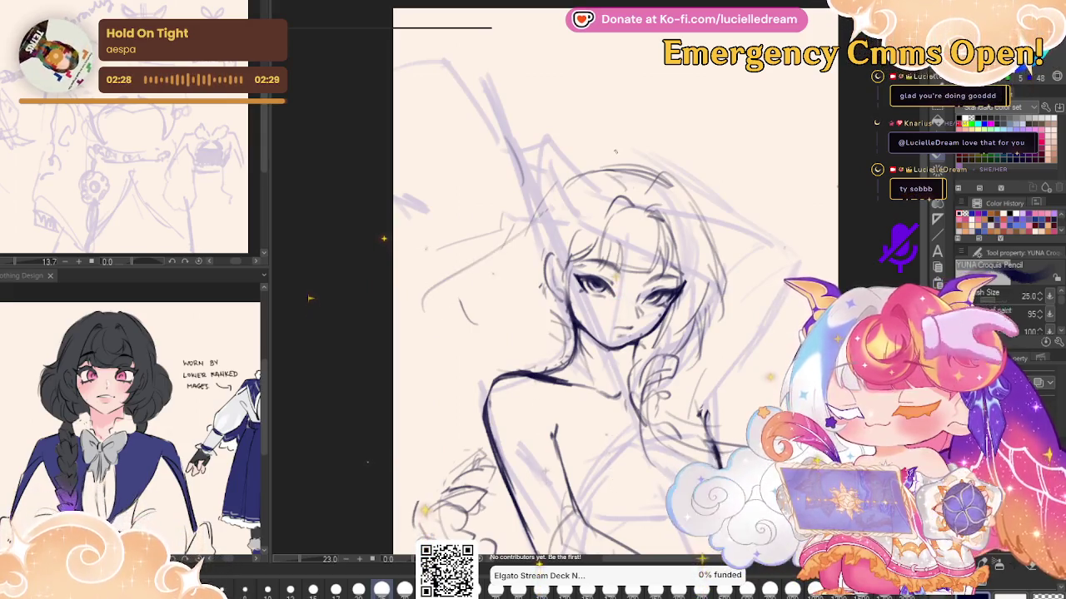
{"action": "key", "text": "h"}
{"action": "key", "text": "h"}
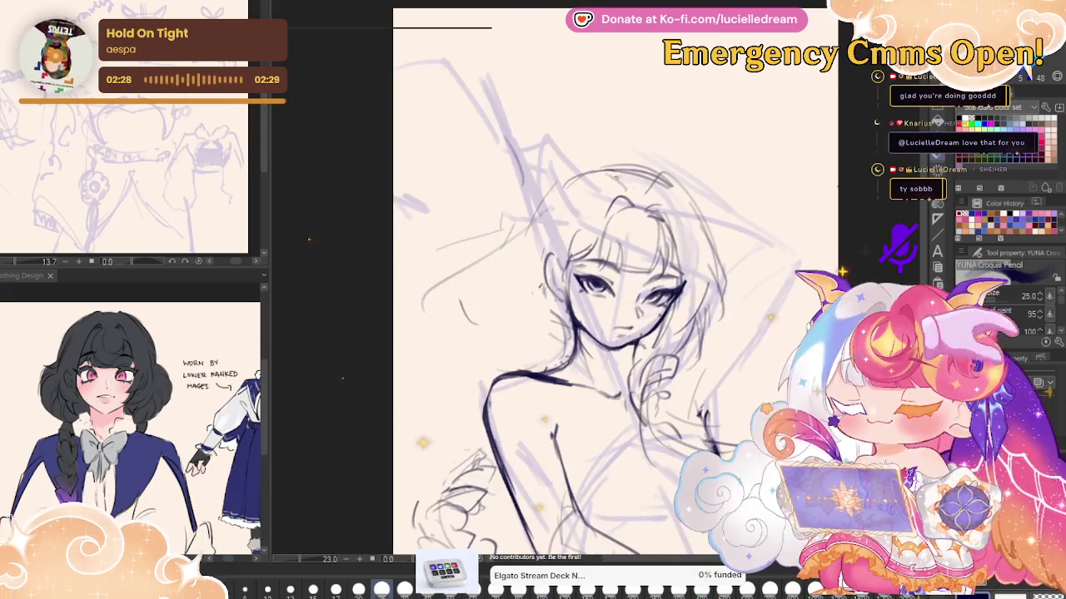
{"action": "key", "text": "h"}
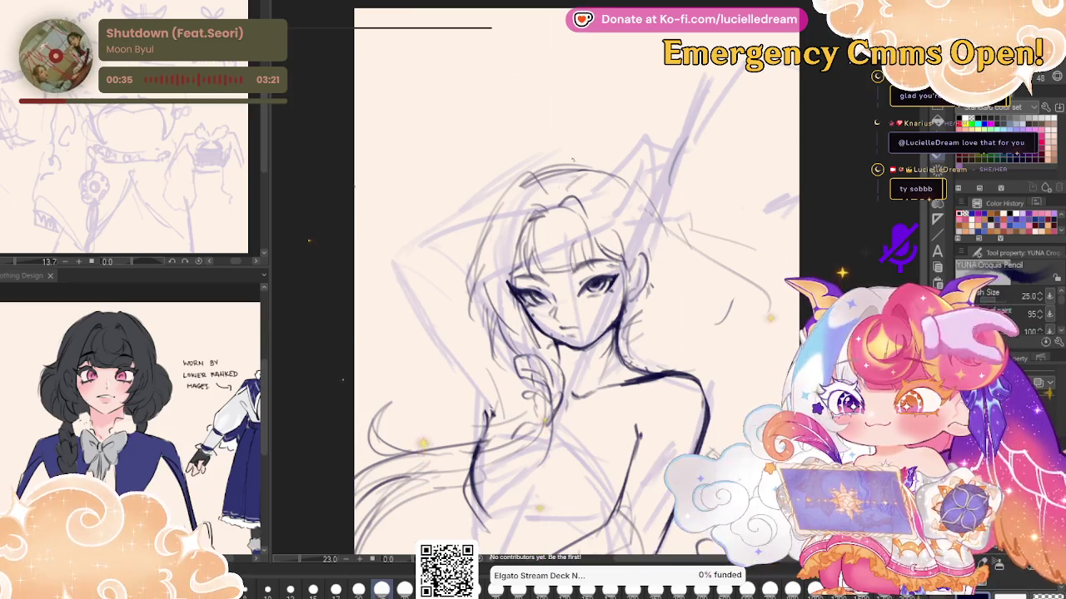
Darken the face's left edge, restore the dark line art, and ink the raised-arm contour over the head
{"action": "left_click_drag", "start_coordinate": [474, 261], "coordinate": [464, 311]}
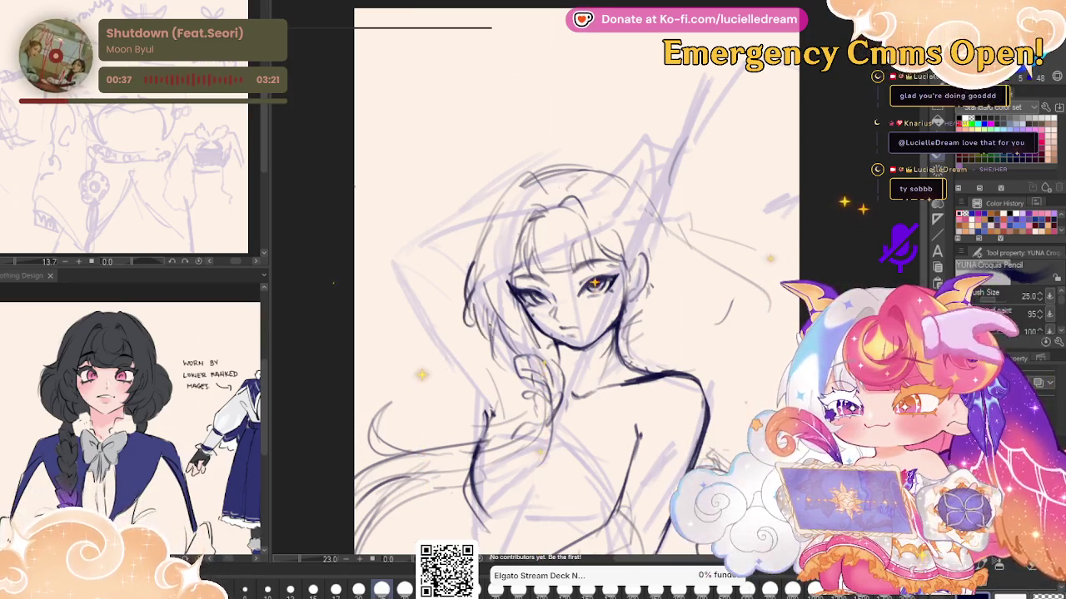
{"action": "key", "text": "h"}
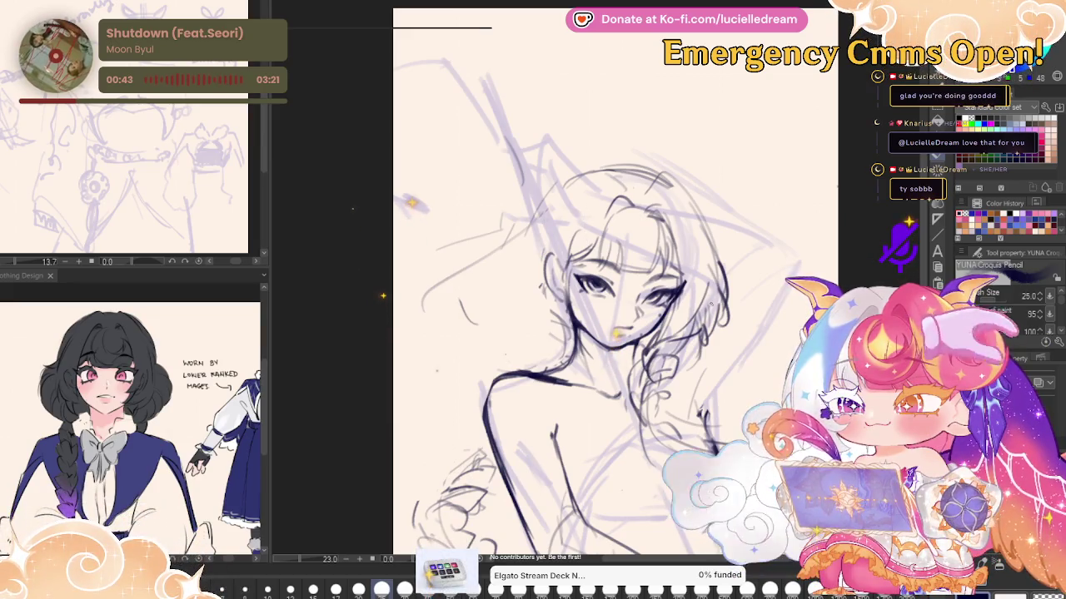
{"action": "key", "text": "h"}
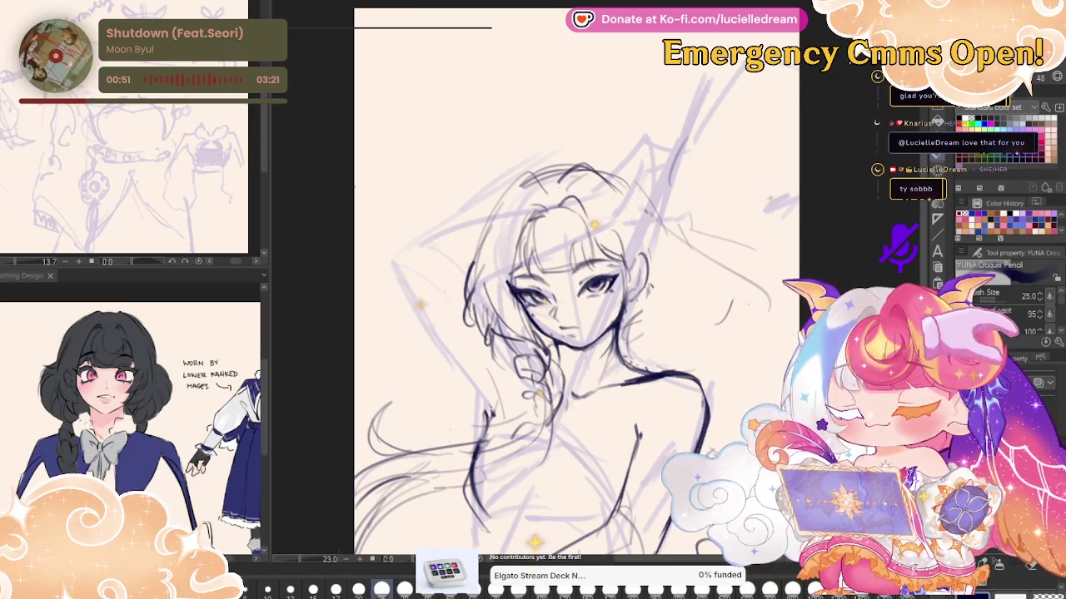
{"action": "key", "text": "h"}
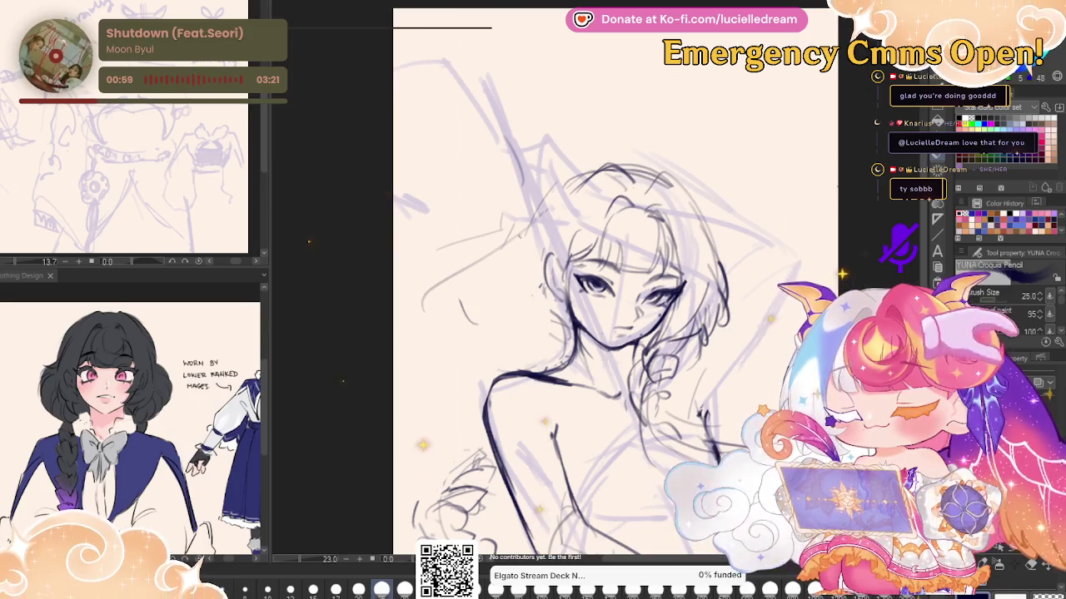
{"action": "key", "text": "h"}
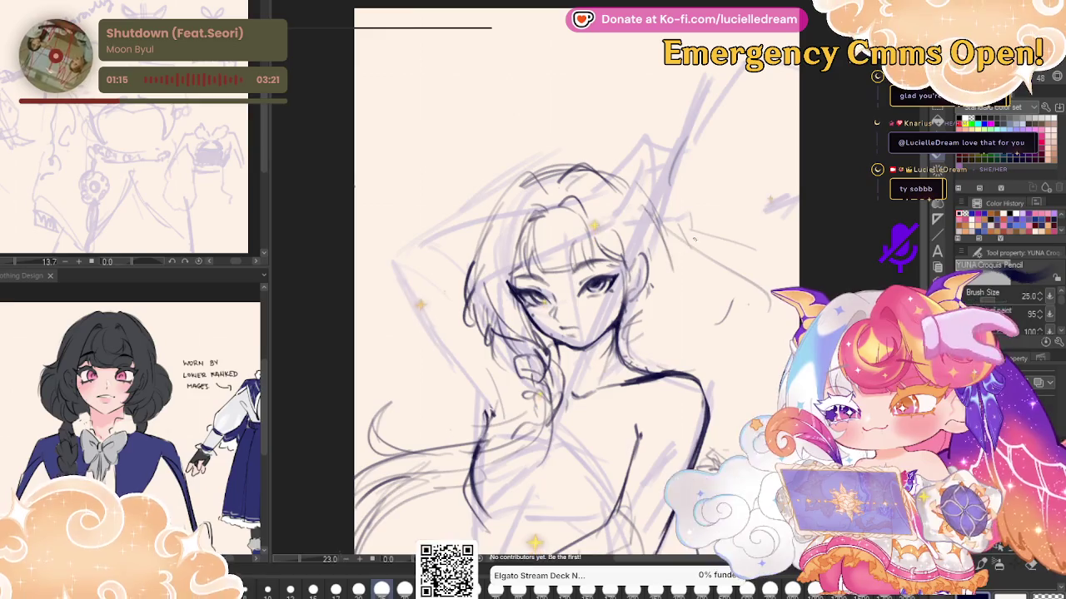
{"action": "left_click_drag", "start_coordinate": [755, 194], "coordinate": [742, 161]}
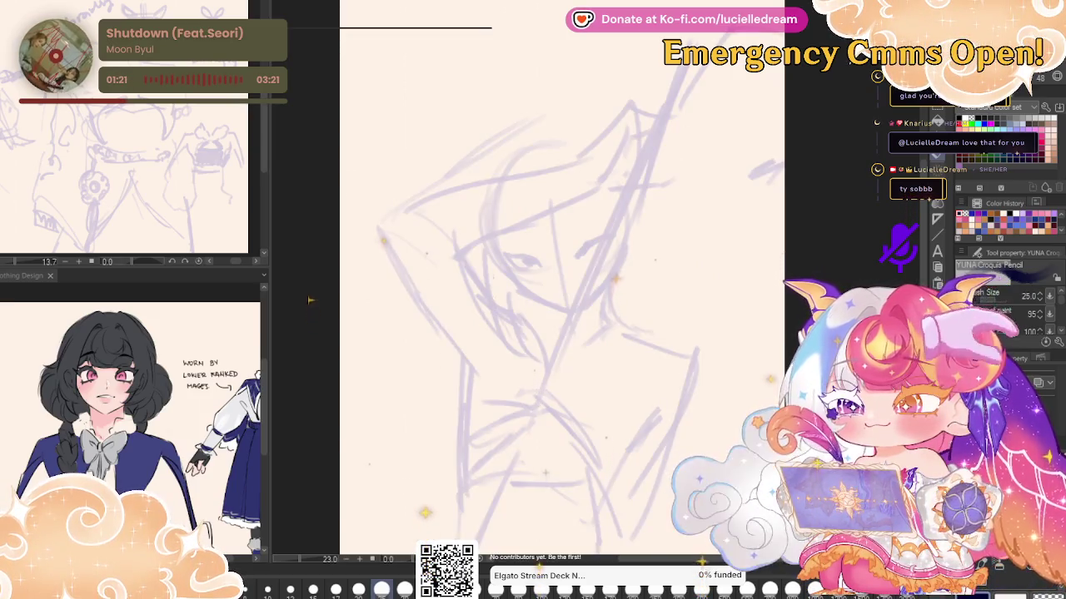
{"action": "key", "text": "ctrl+z"}
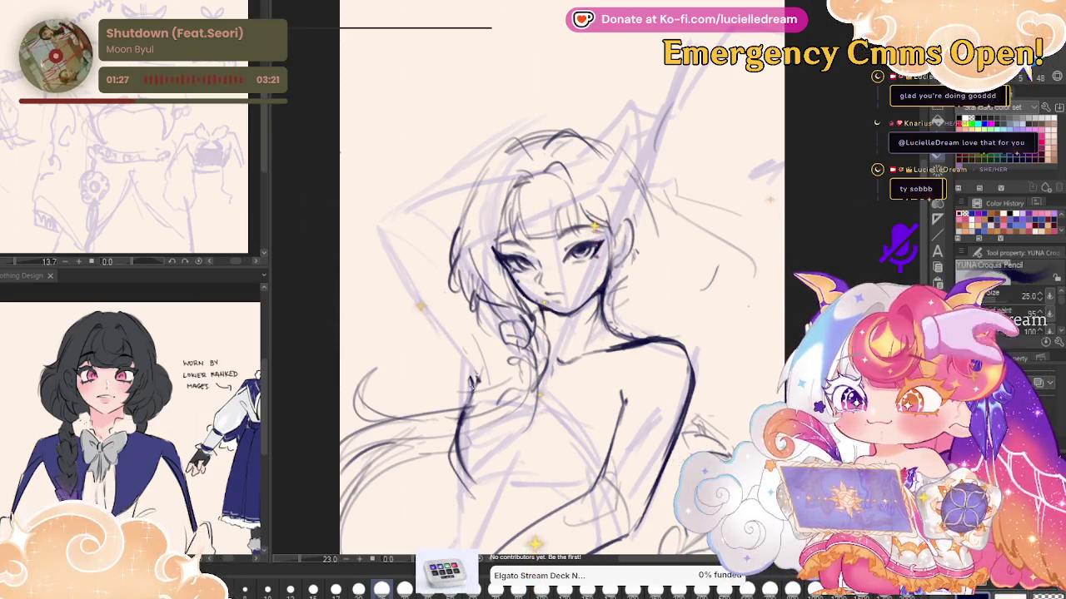
{"action": "left_click_drag", "start_coordinate": [473, 376], "coordinate": [409, 218]}
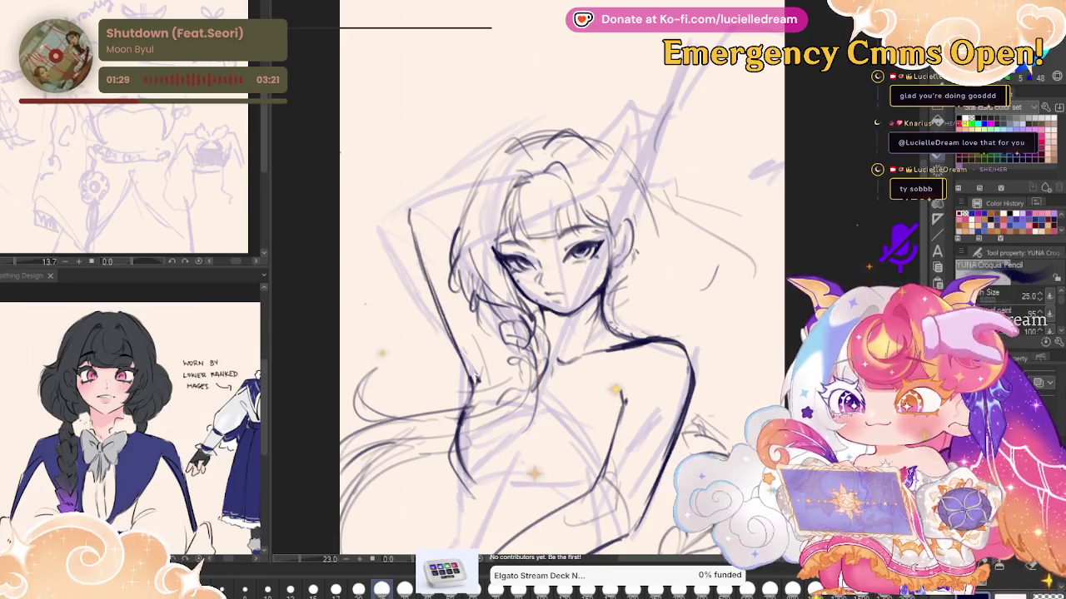
{"action": "key", "text": "h"}
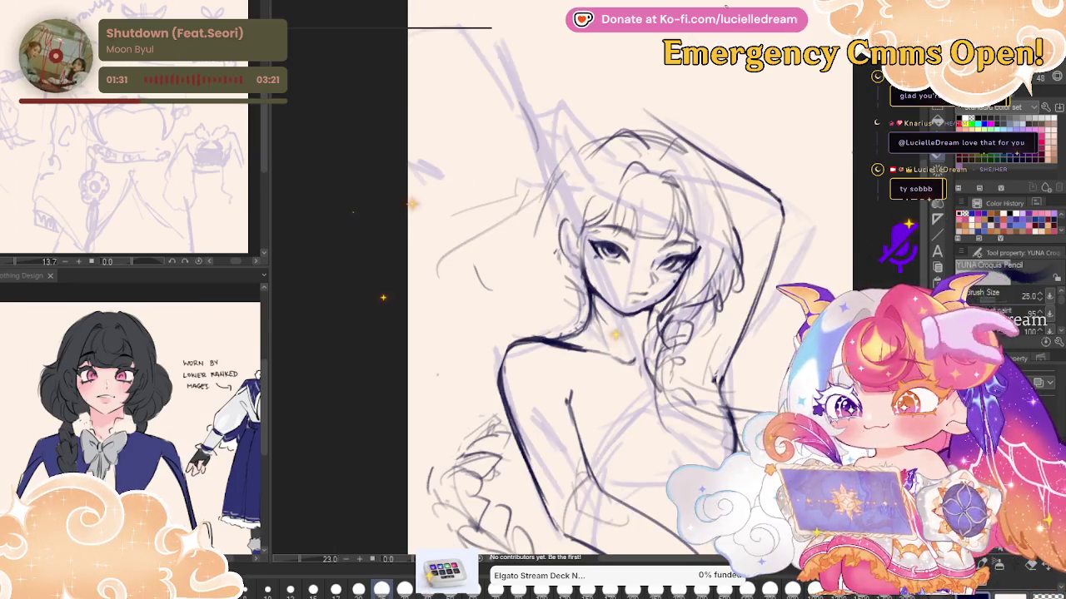
{"action": "key", "text": "h"}
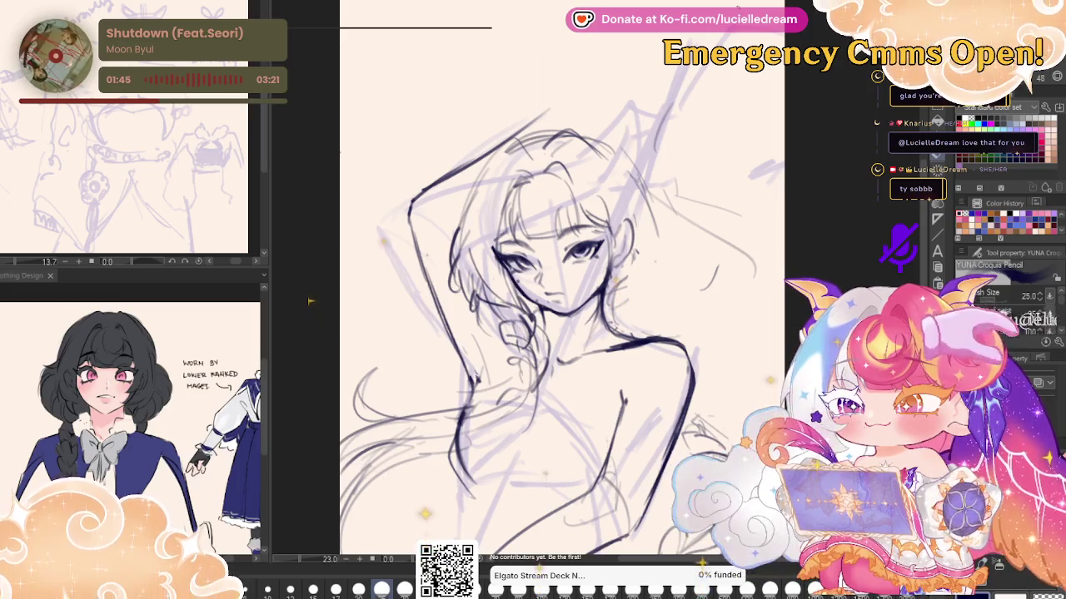
Lasso the shoulder and chest lines and rotate them slightly clockwise
{"action": "key", "text": "m"}
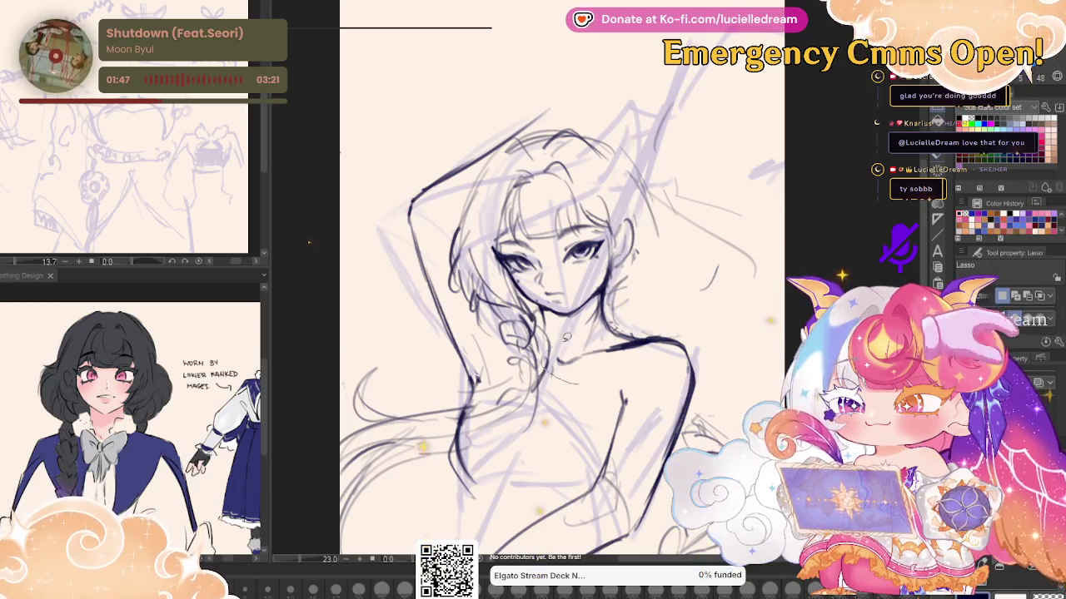
{"action": "left_click_drag", "start_coordinate": [600, 368], "coordinate": [633, 414]}
{"action": "key", "text": "ctrl+t"}
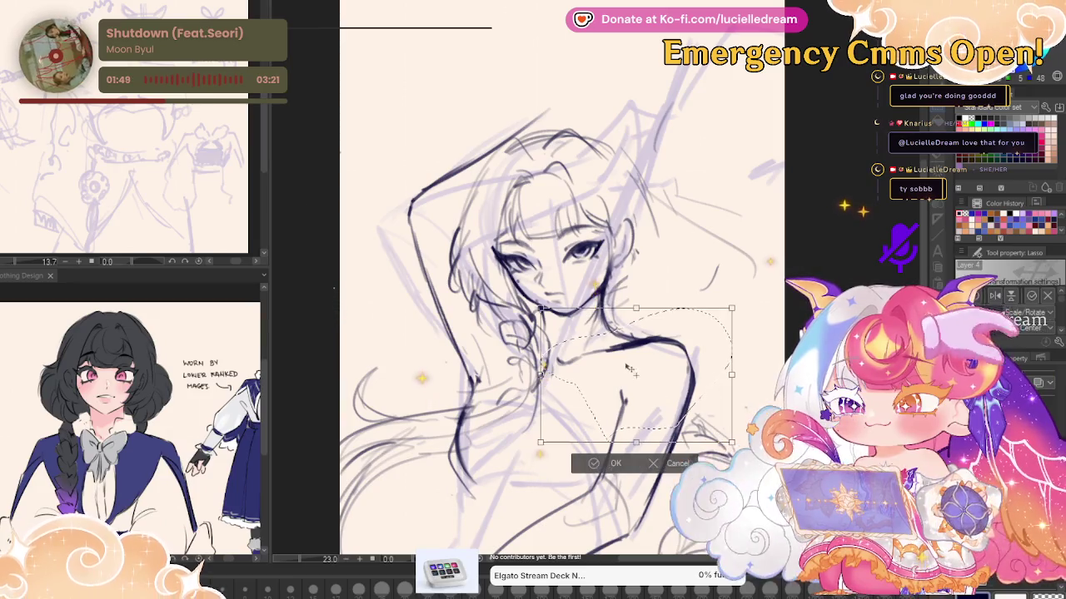
{"action": "mouse_move", "coordinate": [736, 333]}
{"action": "left_mouse_down"}
{"action": "mouse_move", "coordinate": [733, 362]}
{"action": "mouse_move", "coordinate": [712, 364]}
{"action": "left_mouse_up"}
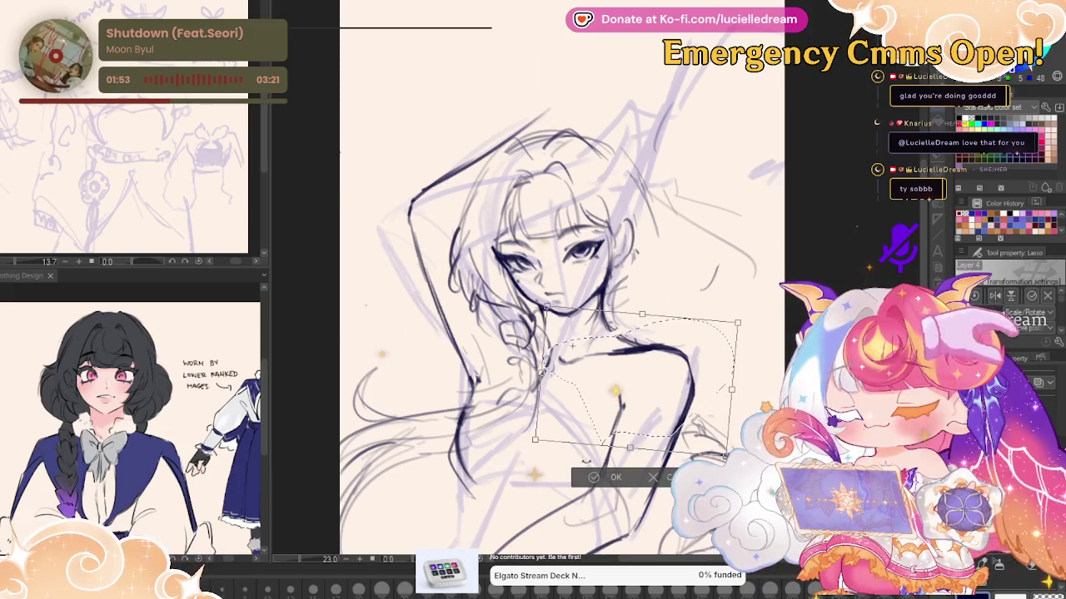
{"action": "left_click", "coordinate": [604, 481]}
Redraw the ear-like strokes at the top of the head, mirroring the view to check
{"action": "key", "text": "p"}
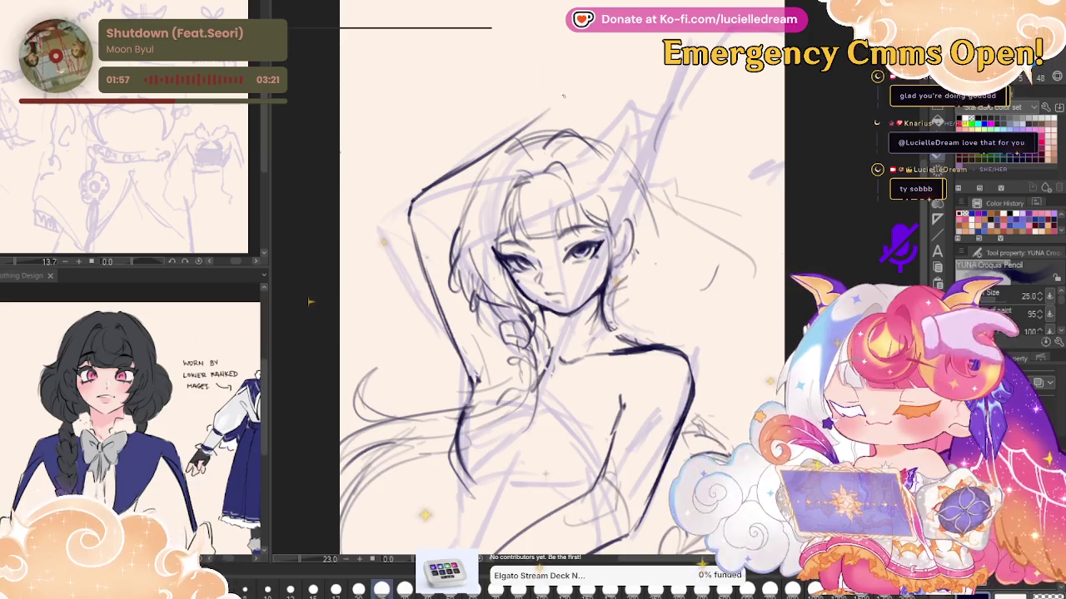
{"action": "mouse_move", "coordinate": [564, 102]}
{"action": "left_mouse_down"}
{"action": "mouse_move", "coordinate": [607, 60]}
{"action": "mouse_move", "coordinate": [614, 121]}
{"action": "left_mouse_up"}
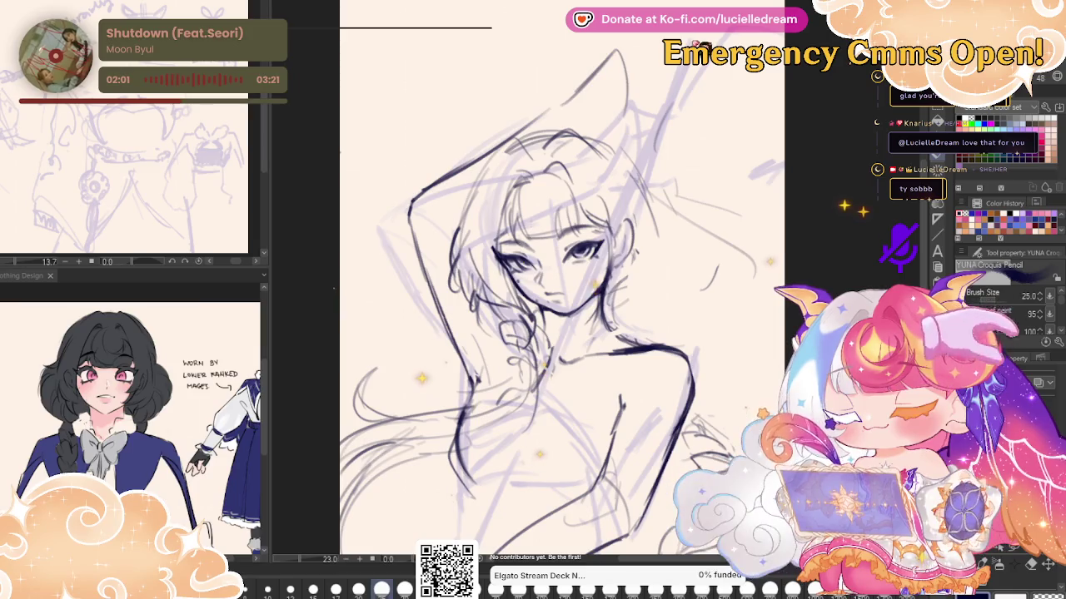
{"action": "key", "text": "ctrl+z"}
{"action": "key", "text": "ctrl+z"}
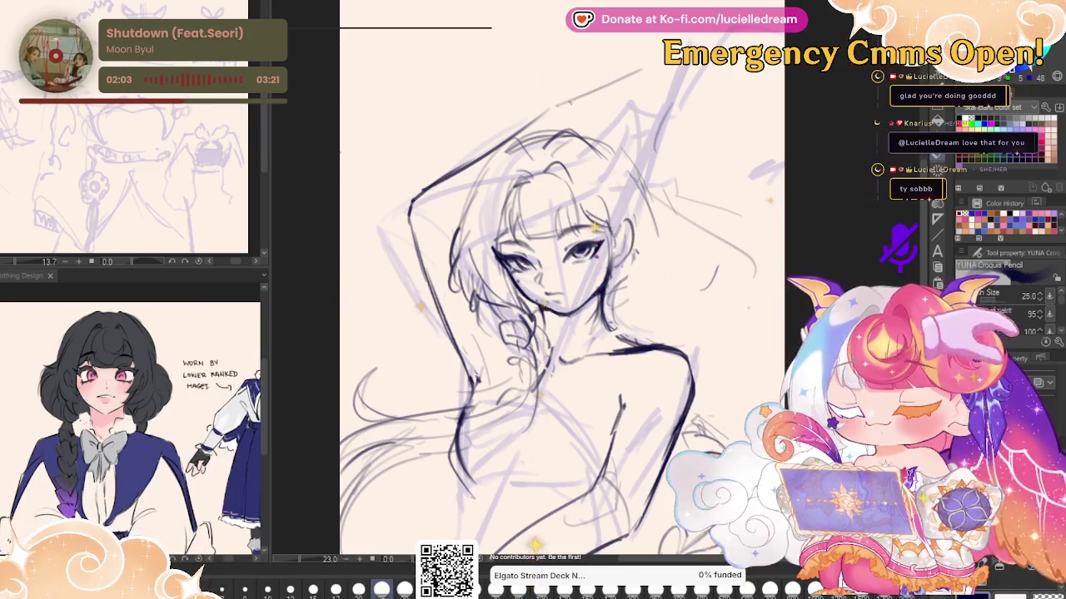
{"action": "mouse_move", "coordinate": [551, 112]}
{"action": "left_mouse_down"}
{"action": "mouse_move", "coordinate": [626, 72]}
{"action": "mouse_move", "coordinate": [623, 131]}
{"action": "left_mouse_up"}
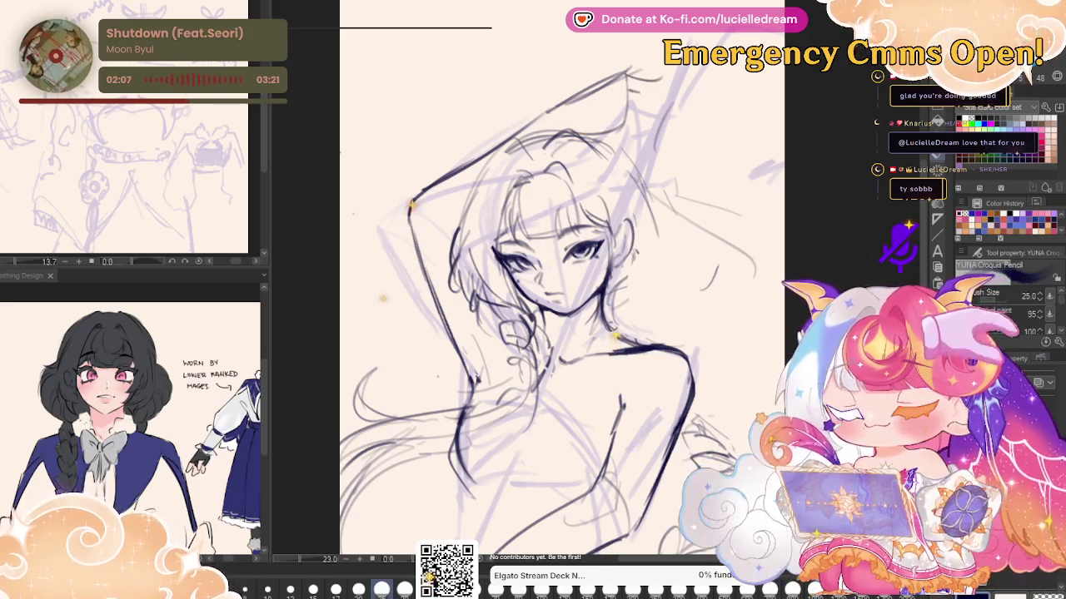
{"action": "key", "text": "h"}
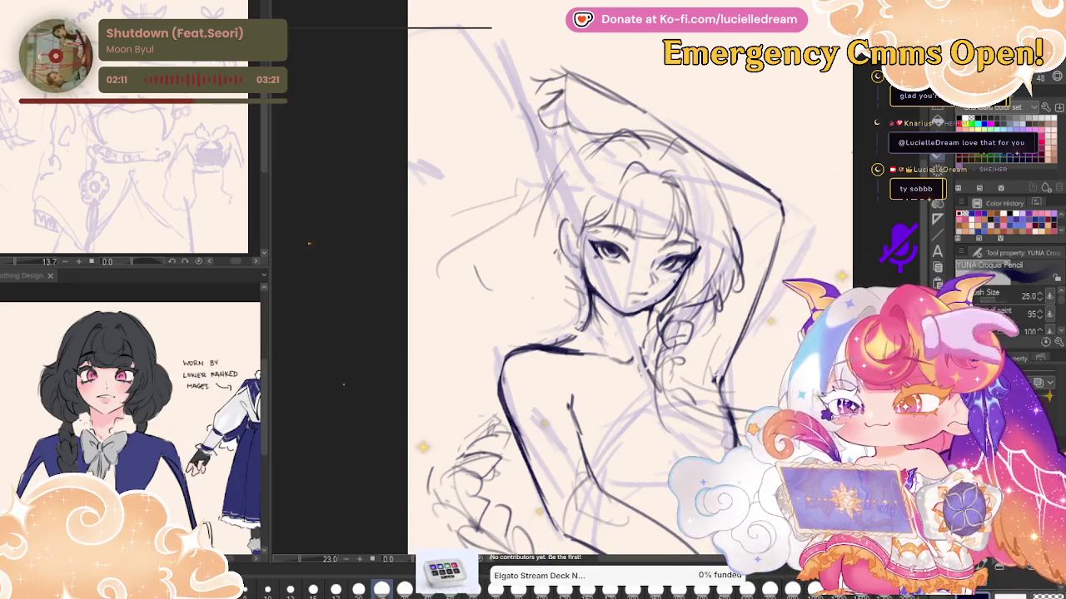
{"action": "key", "text": "h"}
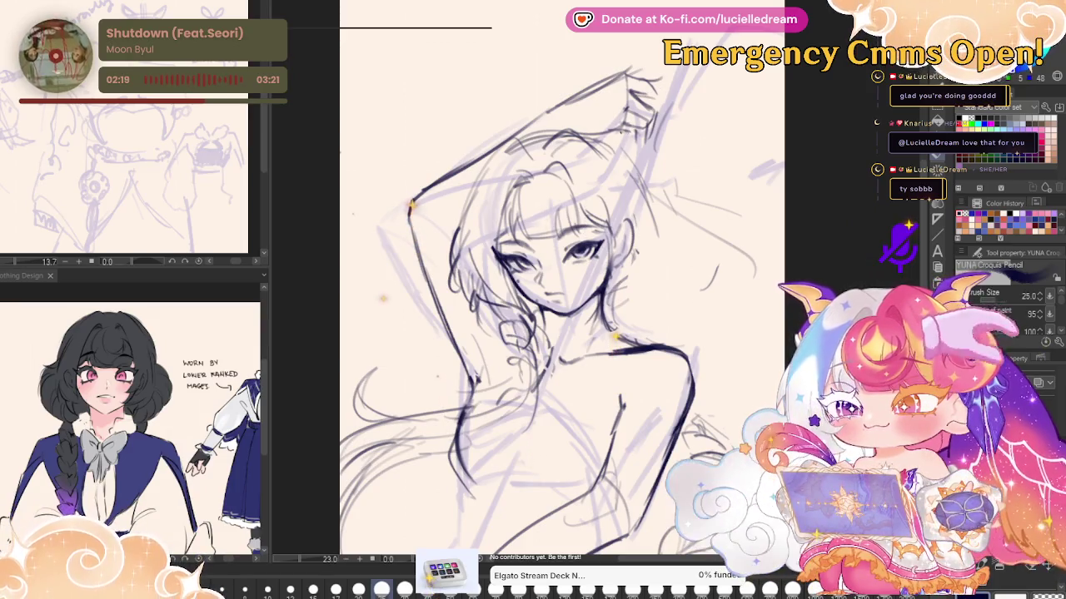
{"action": "key", "text": "h"}
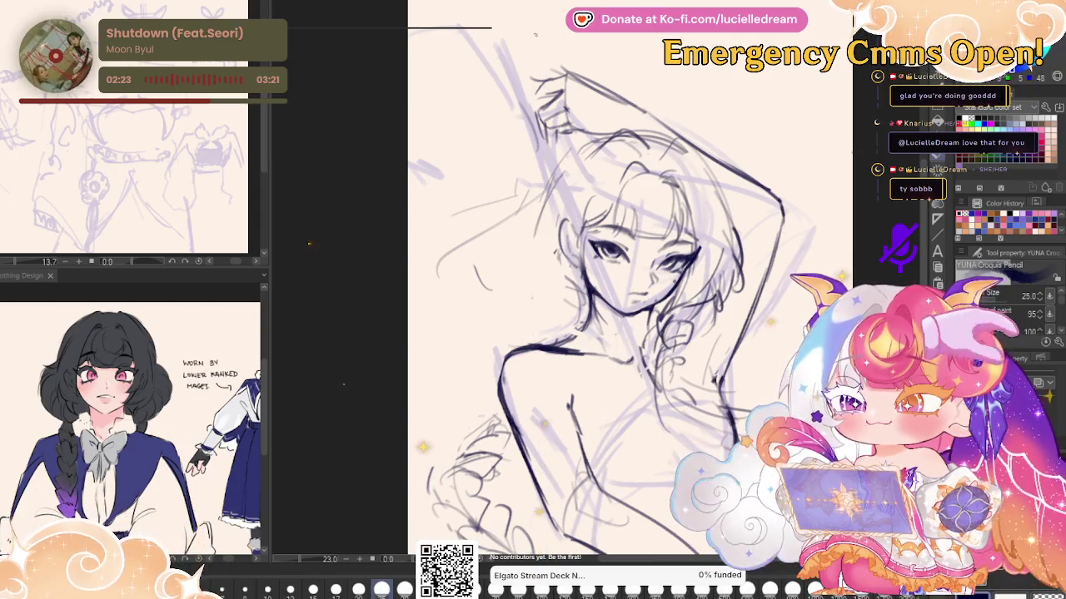
Draw a long staff line from the top of the canvas down through the raised arm
{"action": "left_click_drag", "start_coordinate": [520, 15], "coordinate": [634, 368]}
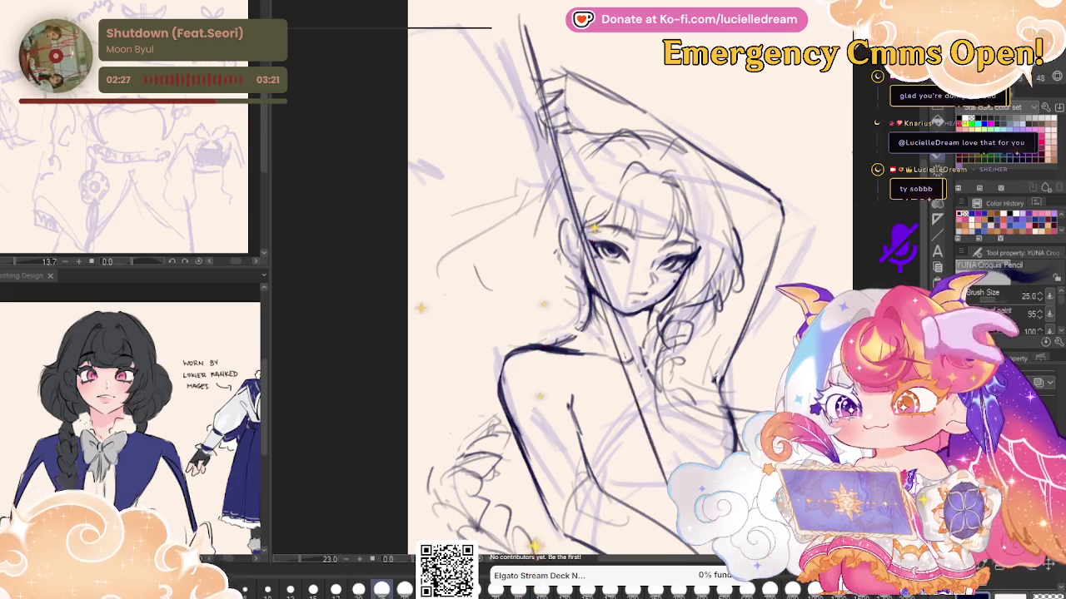
{"action": "left_click_drag", "start_coordinate": [634, 368], "coordinate": [666, 498]}
{"action": "key", "text": "h"}
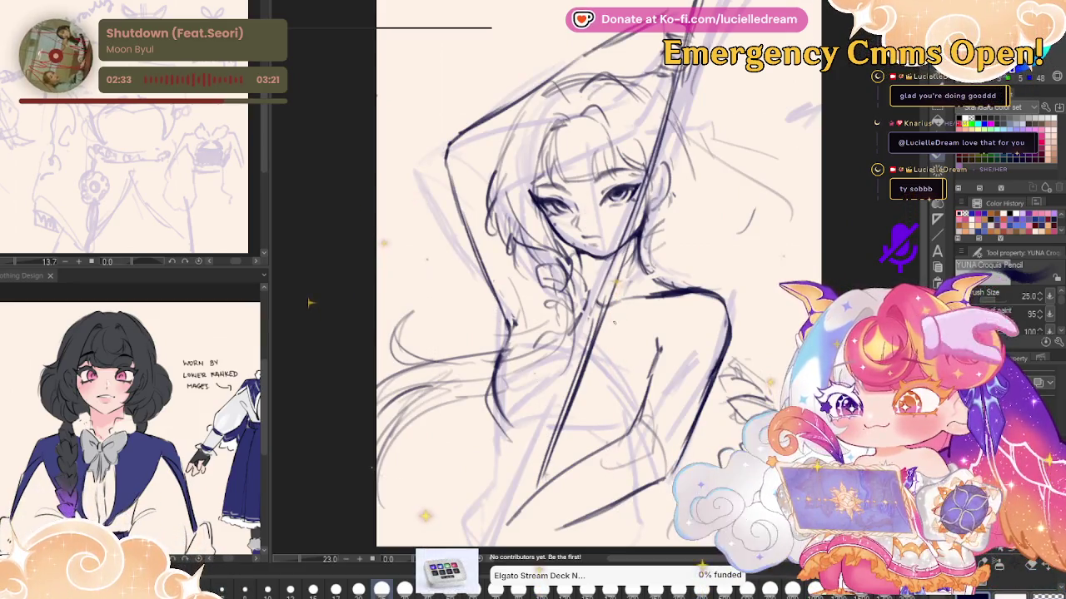
{"action": "left_click_drag", "start_coordinate": [309, 289], "coordinate": [309, 229]}
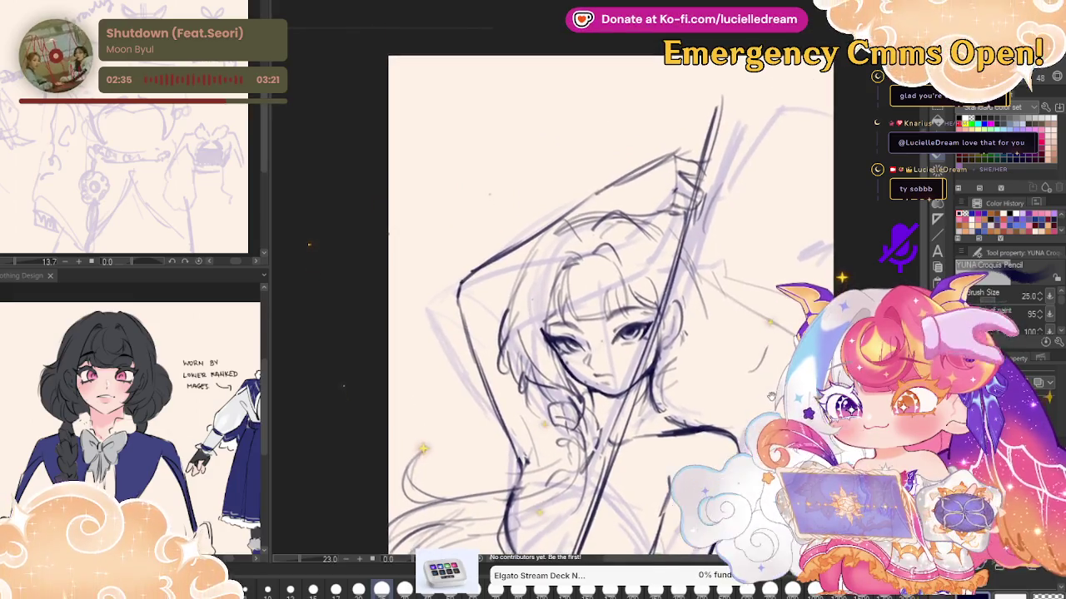
Lasso the head and hair, move them up-right and rotate them slightly counter-clockwise
{"action": "key", "text": "m"}
{"action": "left_click_drag", "start_coordinate": [502, 287], "coordinate": [683, 218]}
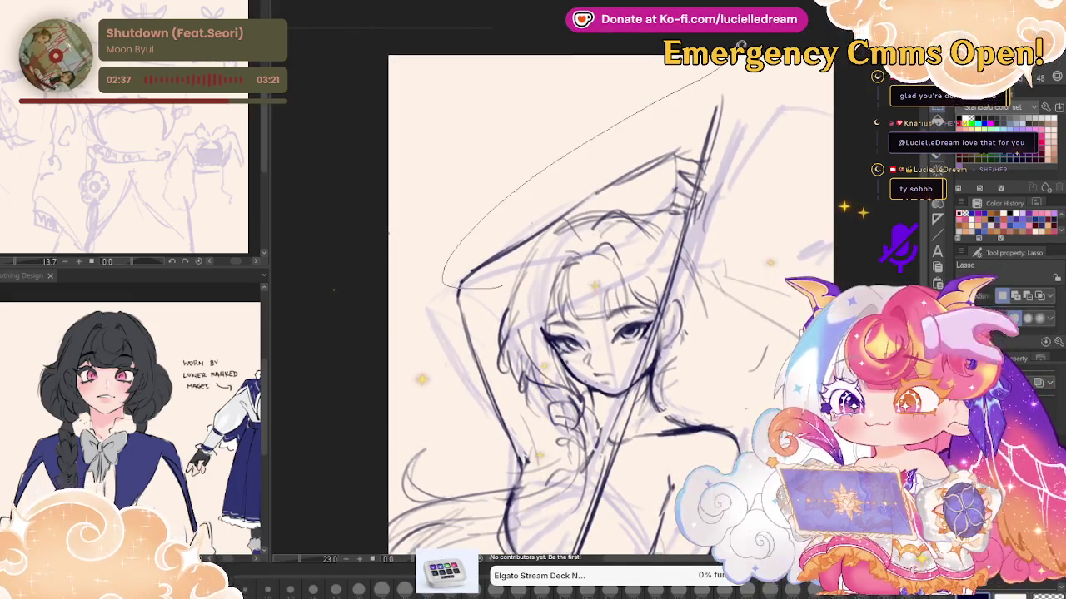
{"action": "left_click_drag", "start_coordinate": [502, 287], "coordinate": [458, 288]}
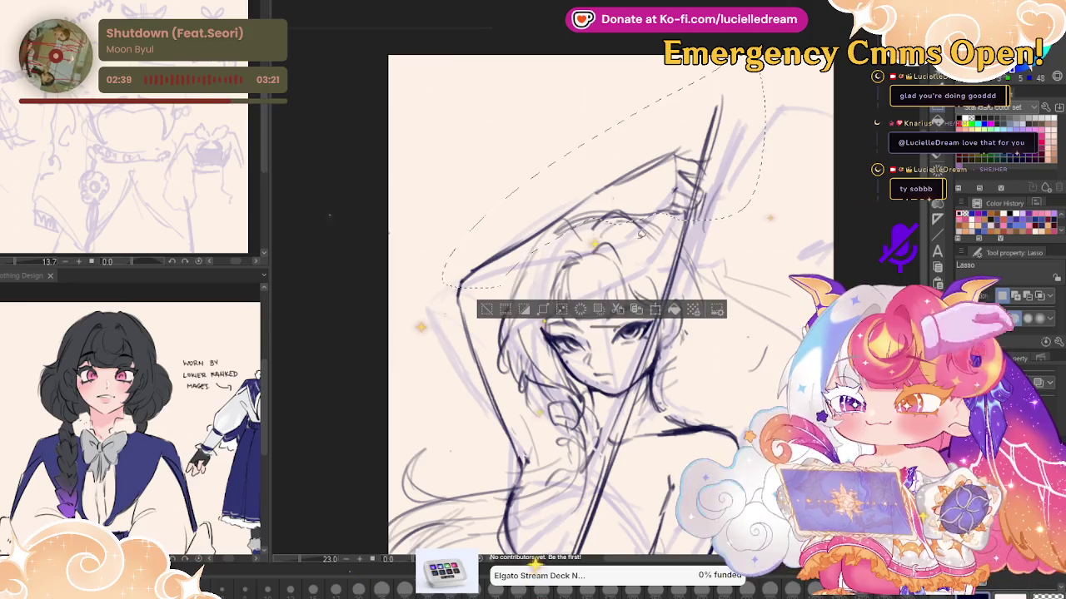
{"action": "left_click", "coordinate": [666, 315]}
{"action": "mouse_move", "coordinate": [514, 247]}
{"action": "left_mouse_down"}
{"action": "mouse_move", "coordinate": [802, 170]}
{"action": "mouse_move", "coordinate": [740, 226]}
{"action": "left_mouse_up"}
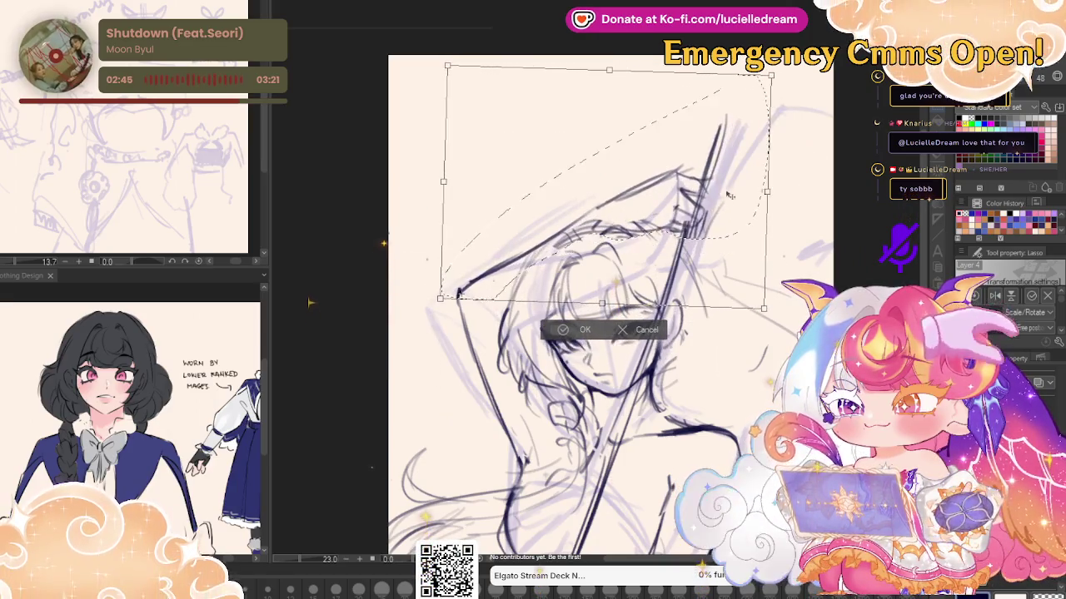
{"action": "mouse_move", "coordinate": [739, 226]}
{"action": "left_mouse_down"}
{"action": "mouse_move", "coordinate": [793, 144]}
{"action": "mouse_move", "coordinate": [633, 258]}
{"action": "left_mouse_up"}
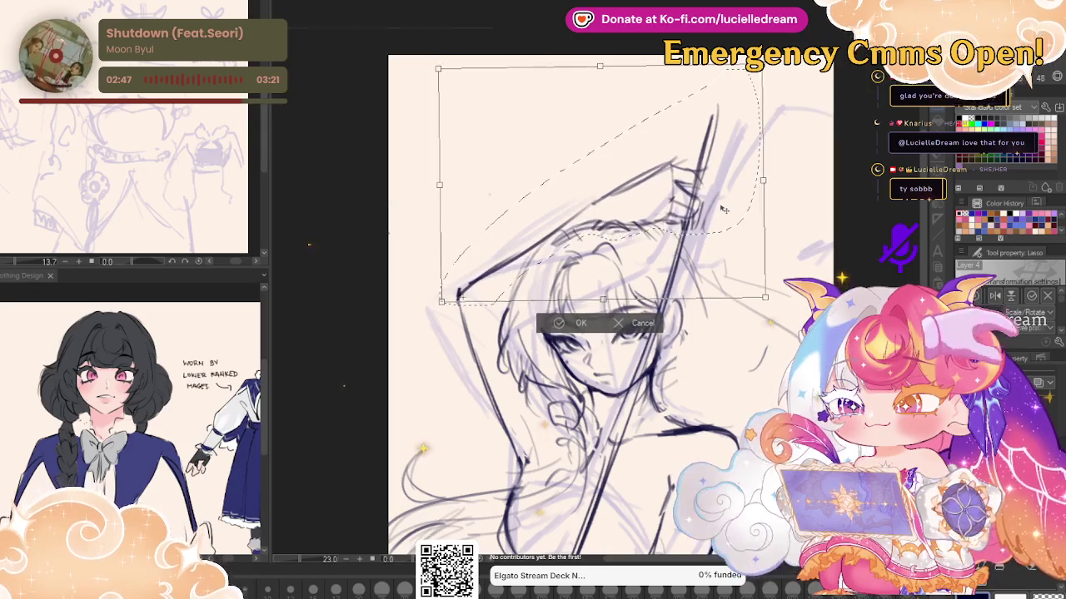
{"action": "left_click", "coordinate": [575, 322]}
{"action": "key", "text": "p"}
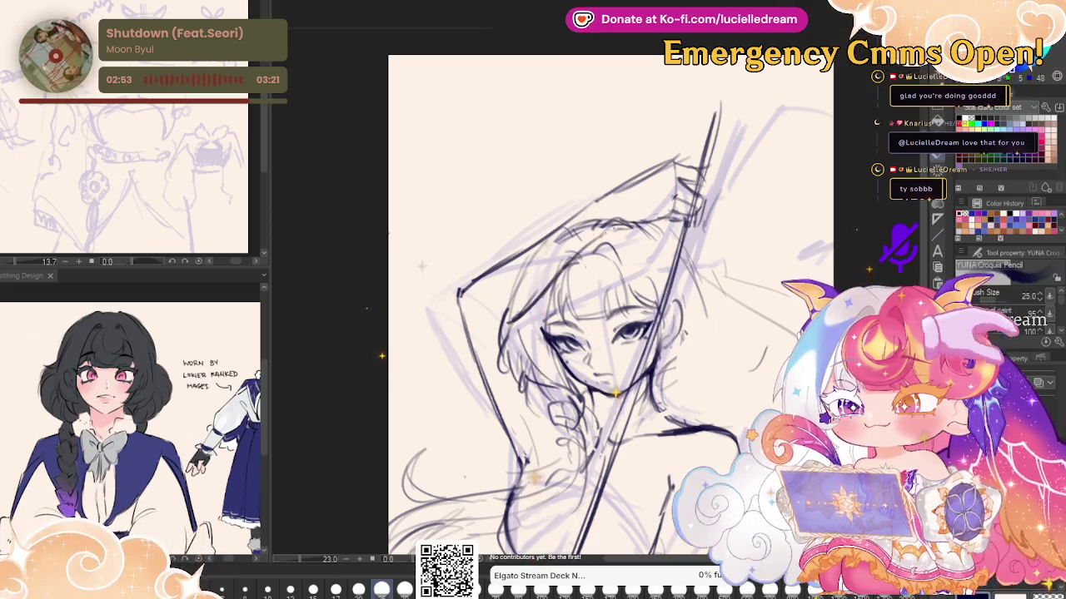
Redraw the dark hair strokes, undoing one, and mirror the view to check
{"action": "key", "text": "h"}
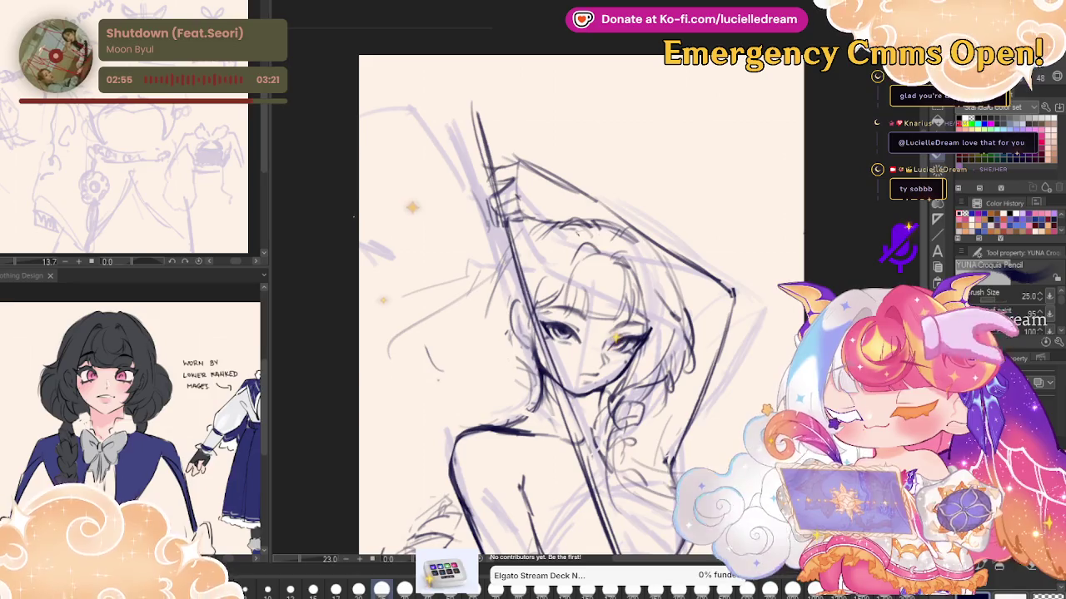
{"action": "left_click_drag", "start_coordinate": [581, 233], "coordinate": [626, 291]}
{"action": "key", "text": "ctrl+z"}
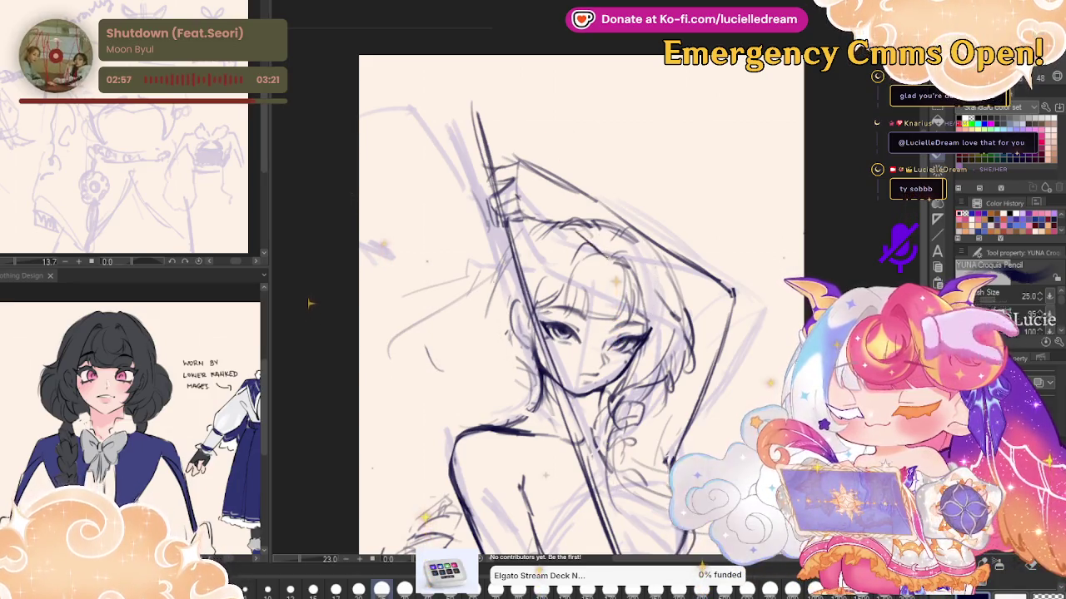
{"action": "left_click_drag", "start_coordinate": [596, 251], "coordinate": [651, 306]}
{"action": "left_click_drag", "start_coordinate": [606, 269], "coordinate": [671, 323]}
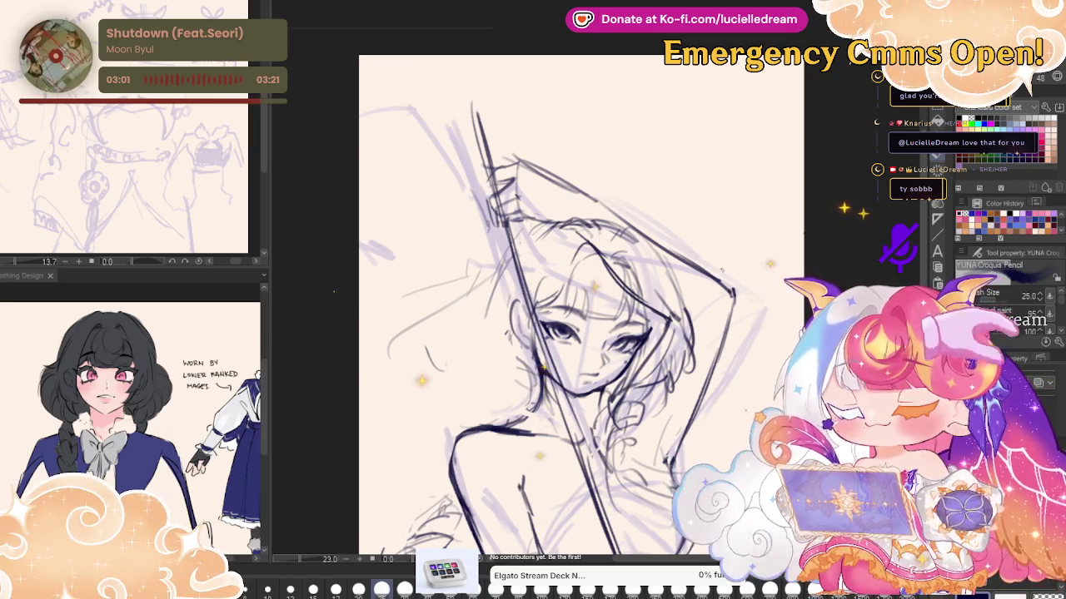
{"action": "key", "text": "h"}
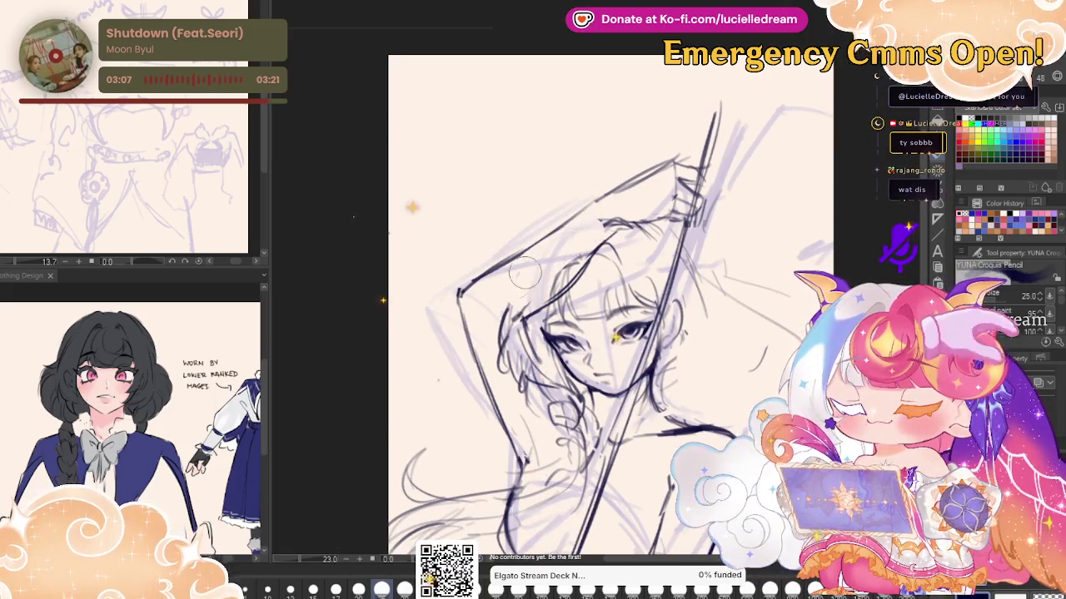
{"action": "key", "text": "h"}
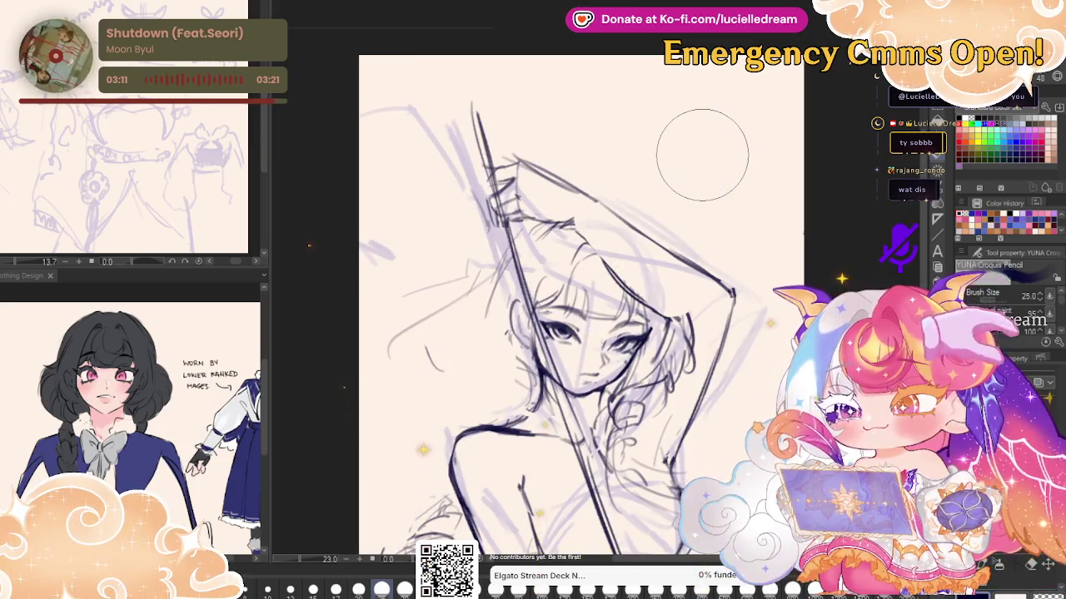
{"action": "key", "text": "h"}
{"action": "left_click_drag", "start_coordinate": [702, 155], "coordinate": [792, 103]}
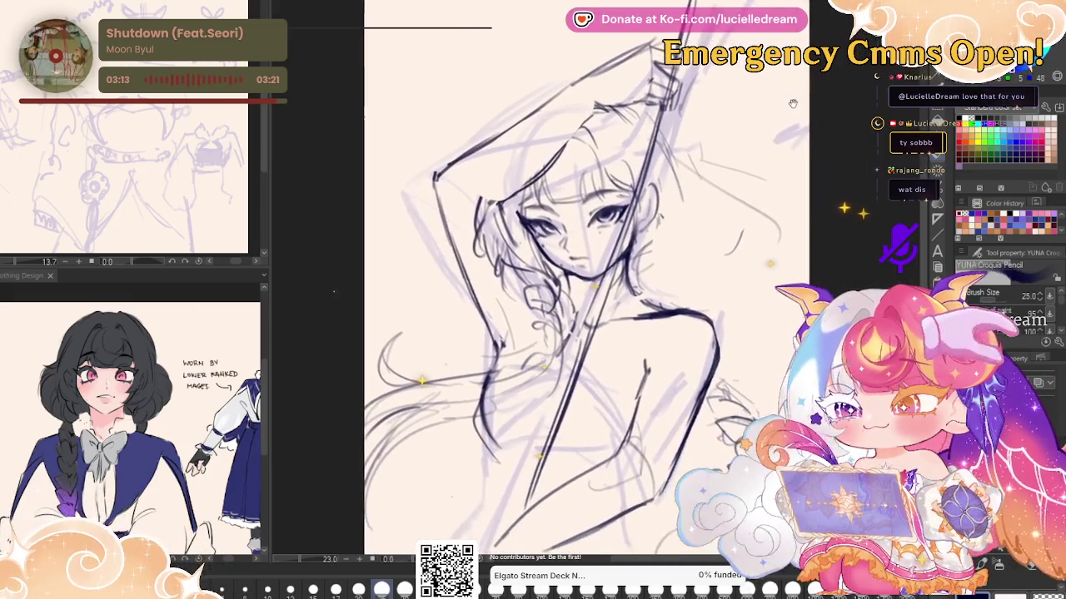
{"action": "key", "text": "h"}
{"action": "key", "text": "h"}
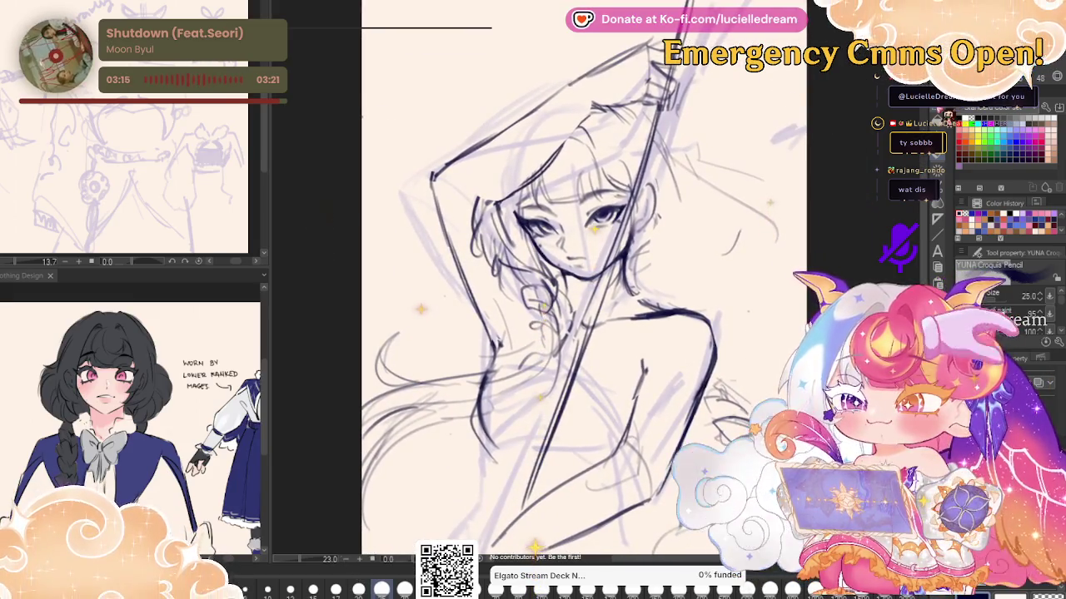
Lasso the area around the top of the staff and rotate it slightly clockwise
{"action": "key", "text": "m"}
{"action": "left_click_drag", "start_coordinate": [562, 42], "coordinate": [601, 108]}
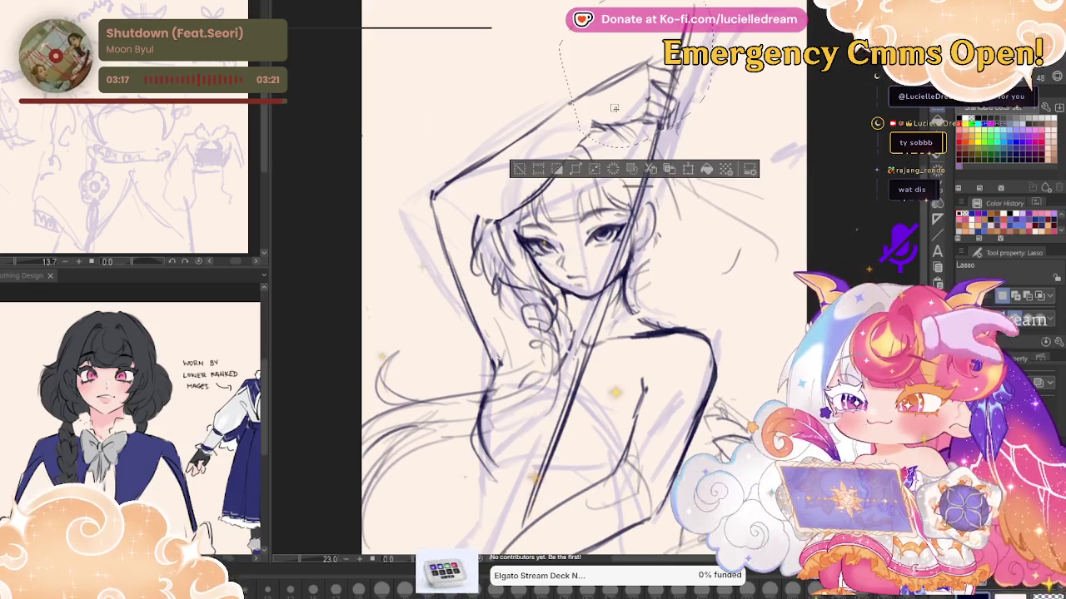
{"action": "left_click", "coordinate": [688, 169]}
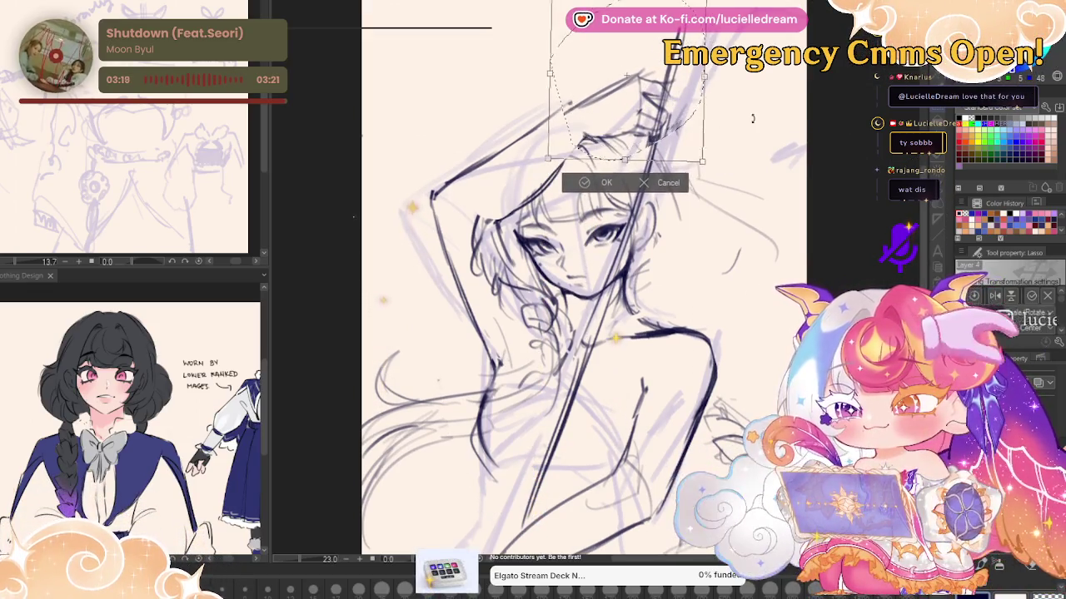
{"action": "left_click_drag", "start_coordinate": [752, 118], "coordinate": [748, 134]}
{"action": "left_click_drag", "start_coordinate": [653, 100], "coordinate": [682, 131]}
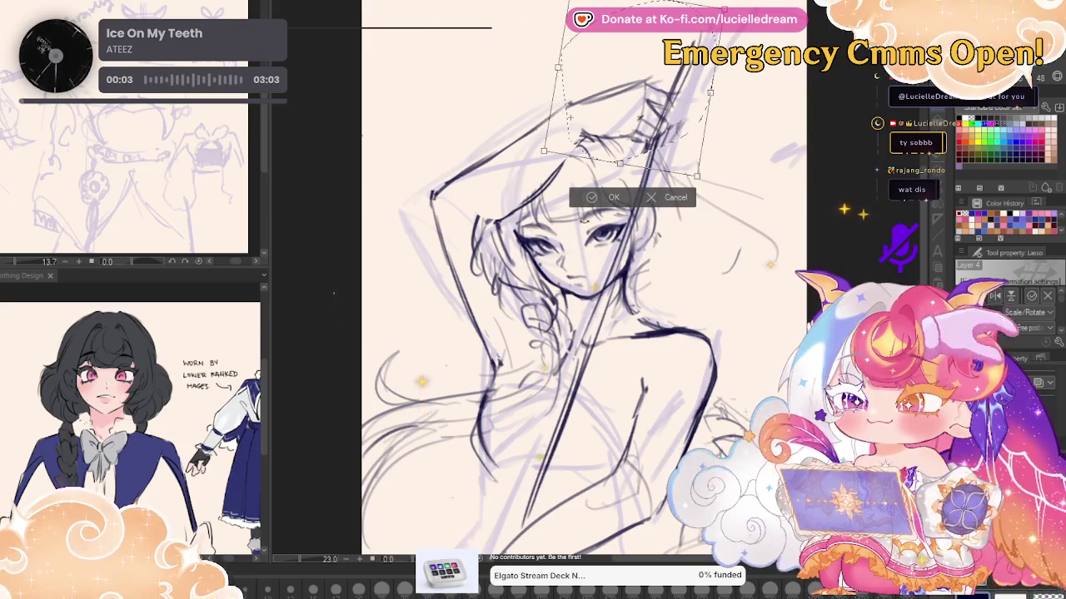
{"action": "left_click", "coordinate": [605, 199]}
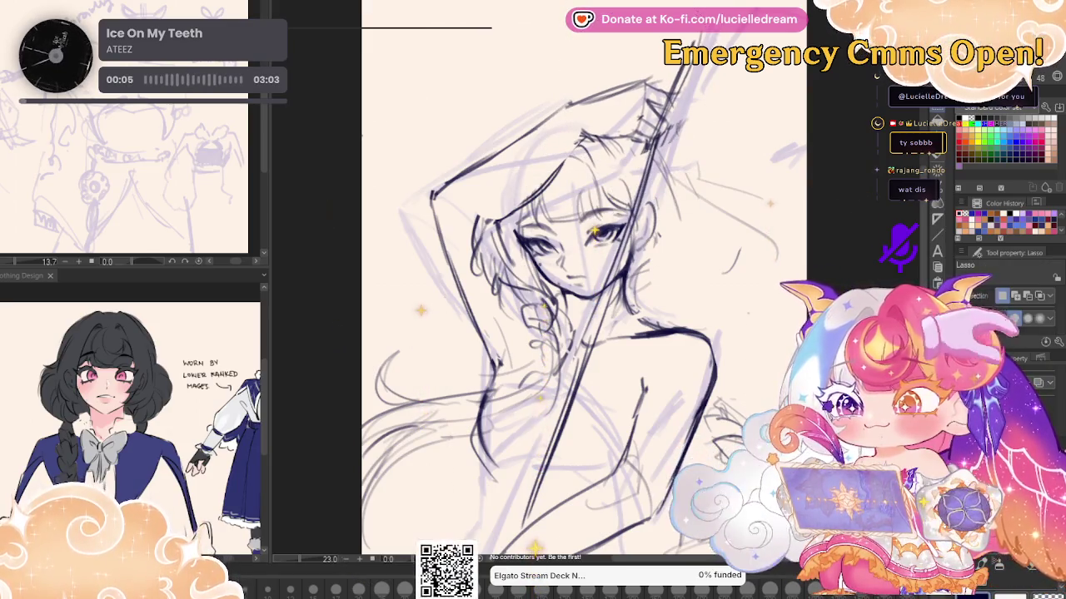
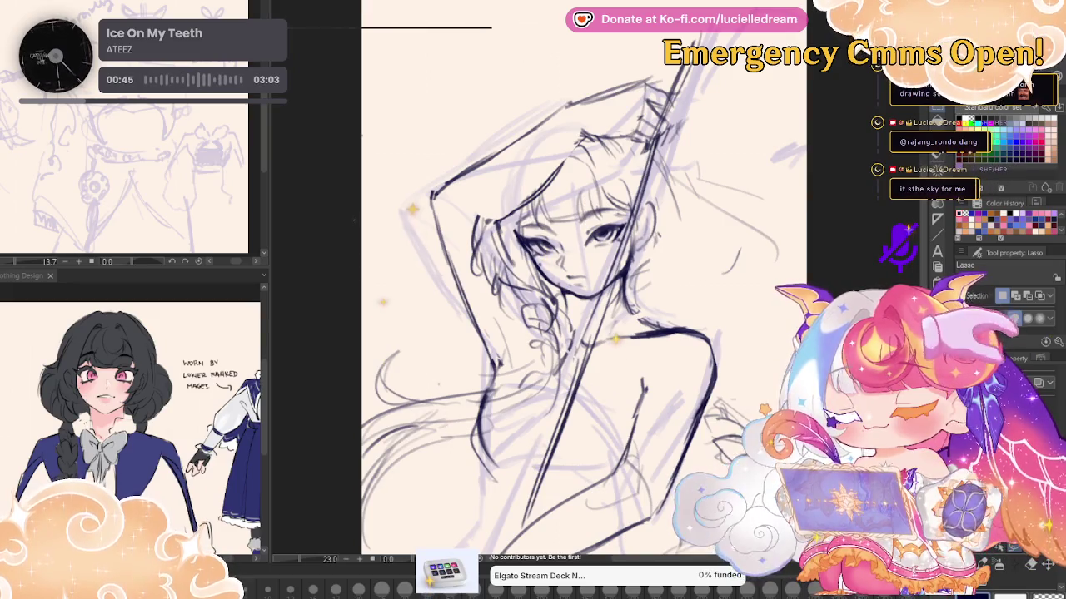
Lasso the raised arm and hair and rotate them slightly clockwise, checking in mirrored view
{"action": "key", "text": "h"}
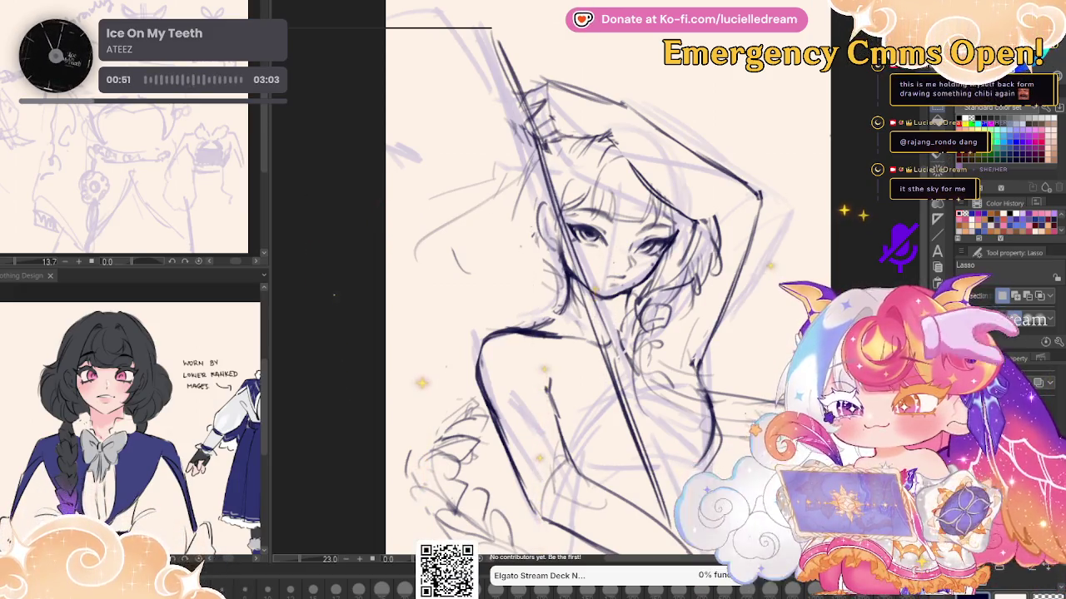
{"action": "key", "text": "h"}
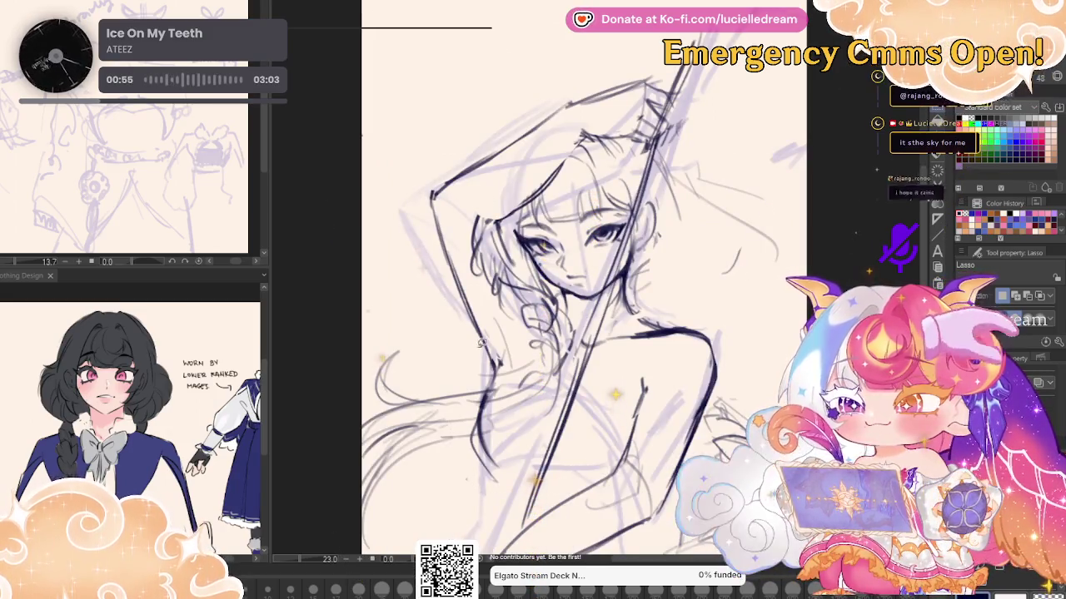
{"action": "mouse_move", "coordinate": [496, 366]}
{"action": "left_mouse_down"}
{"action": "mouse_move", "coordinate": [587, 136]}
{"action": "mouse_move", "coordinate": [381, 249]}
{"action": "left_mouse_up"}
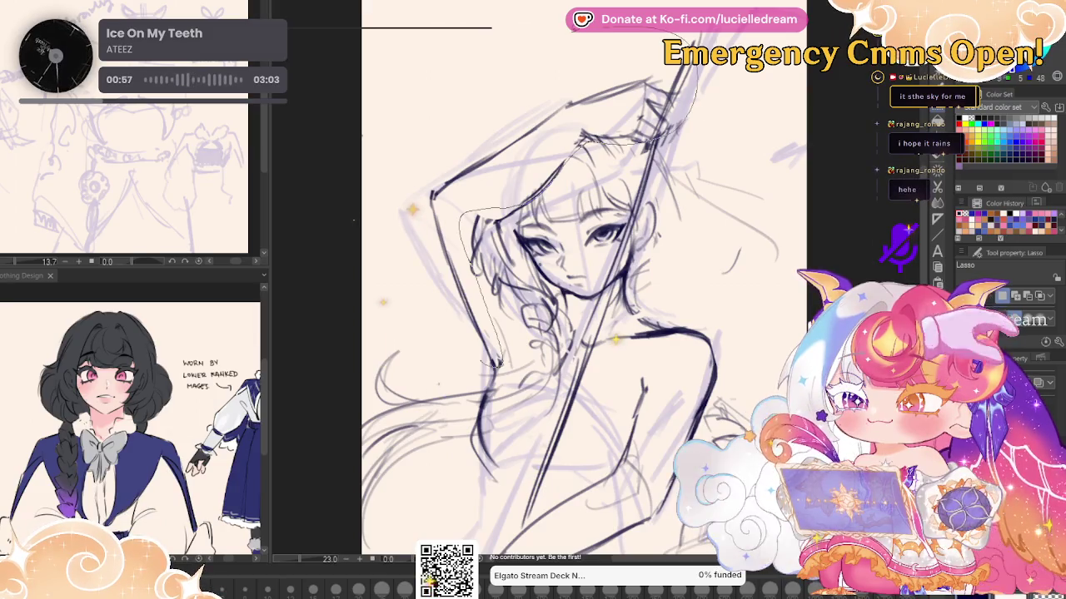
{"action": "key", "text": "ctrl+t"}
{"action": "left_click_drag", "start_coordinate": [704, 196], "coordinate": [701, 223]}
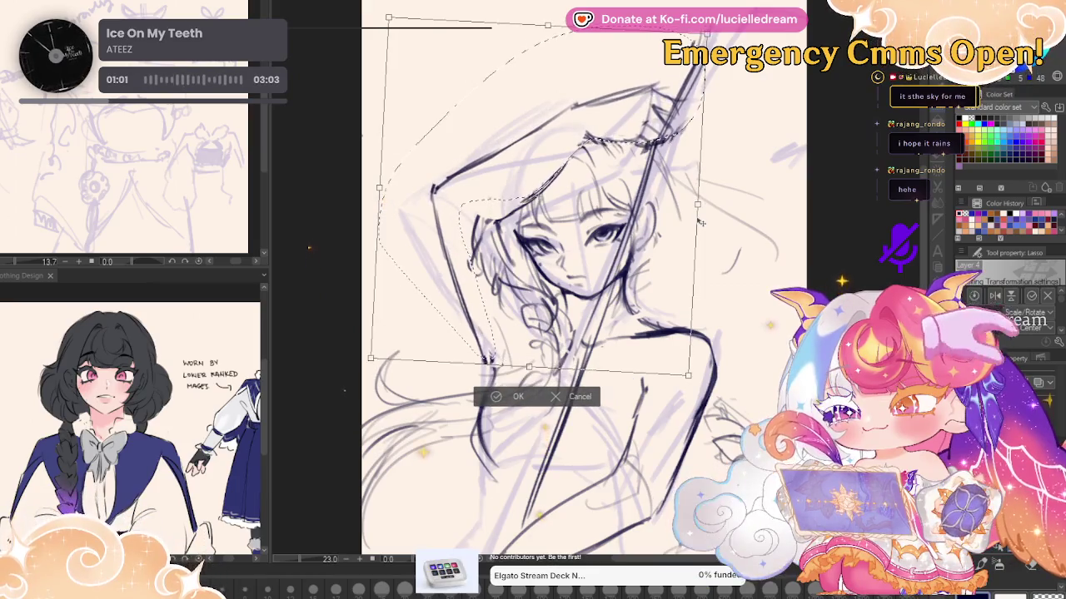
{"action": "left_click", "coordinate": [512, 398]}
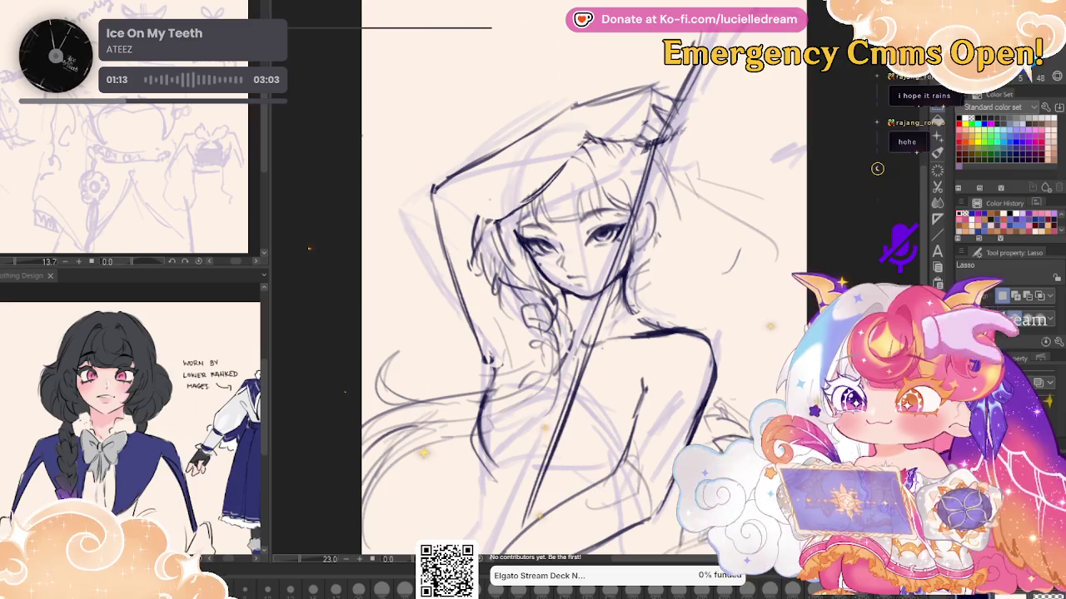
{"action": "key", "text": "h"}
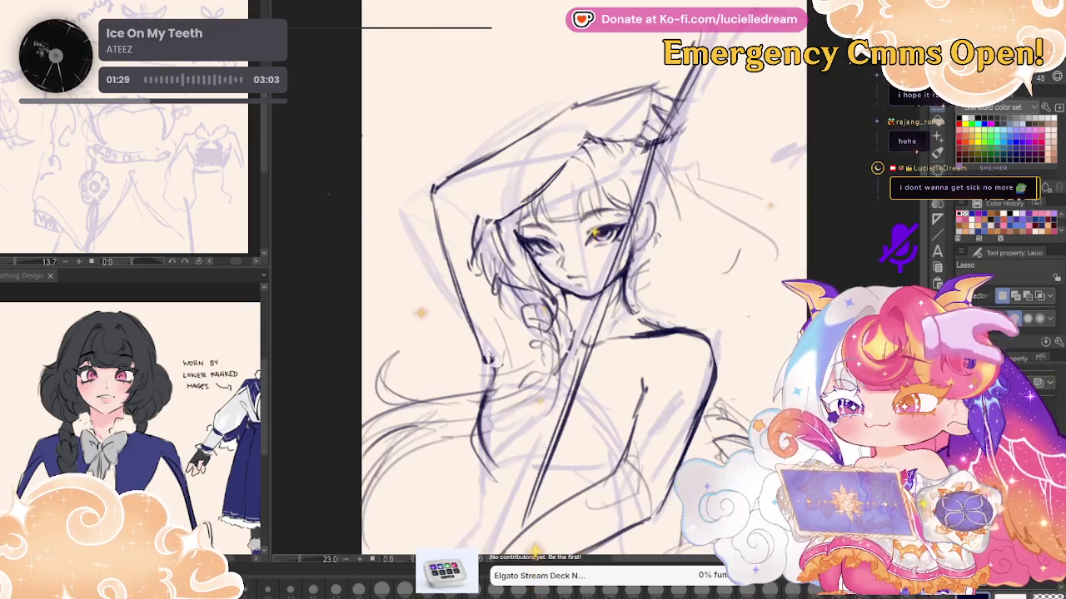
{"action": "key", "text": "h"}
{"action": "key", "text": "p"}
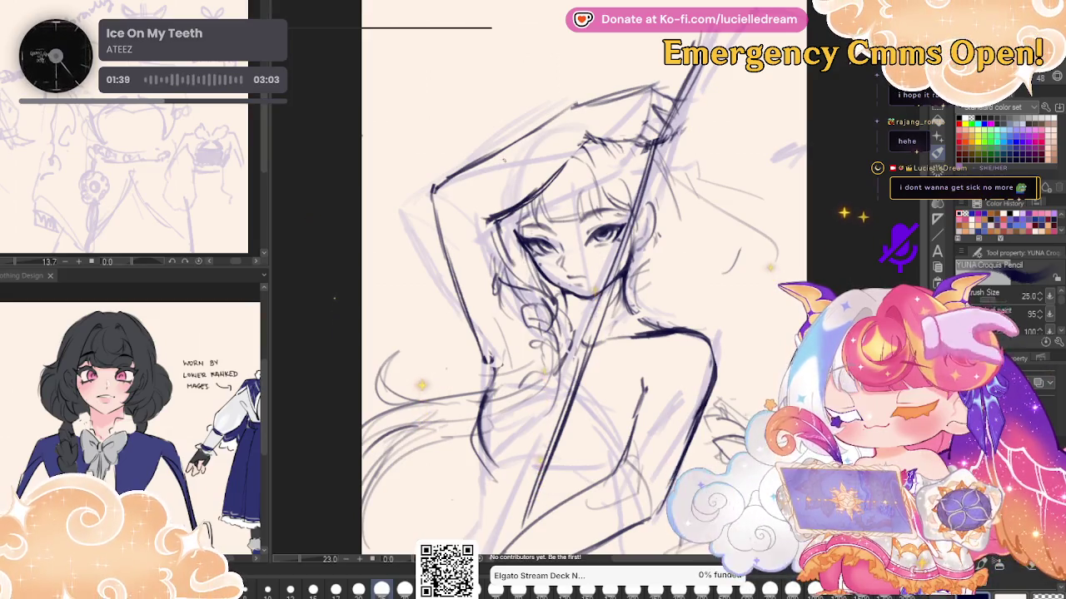
{"action": "key", "text": "h"}
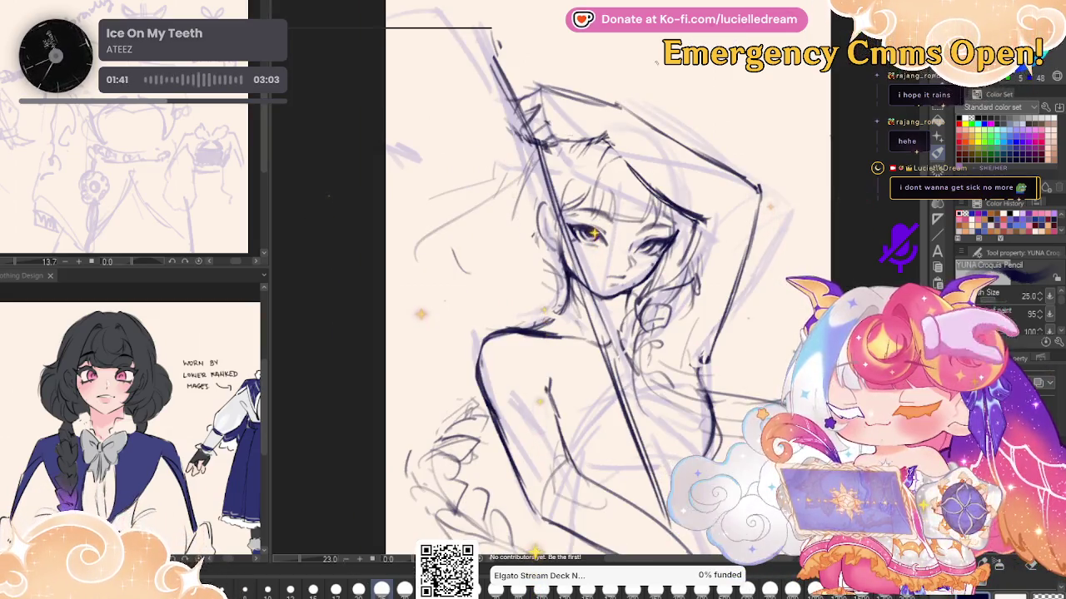
{"action": "key", "text": "h"}
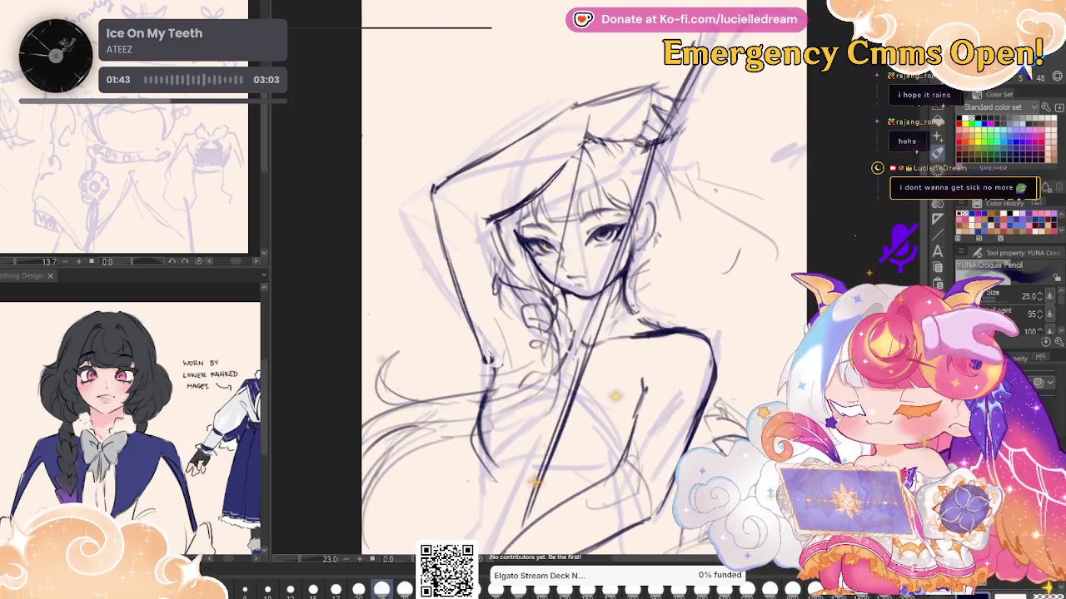
{"action": "key", "text": "h"}
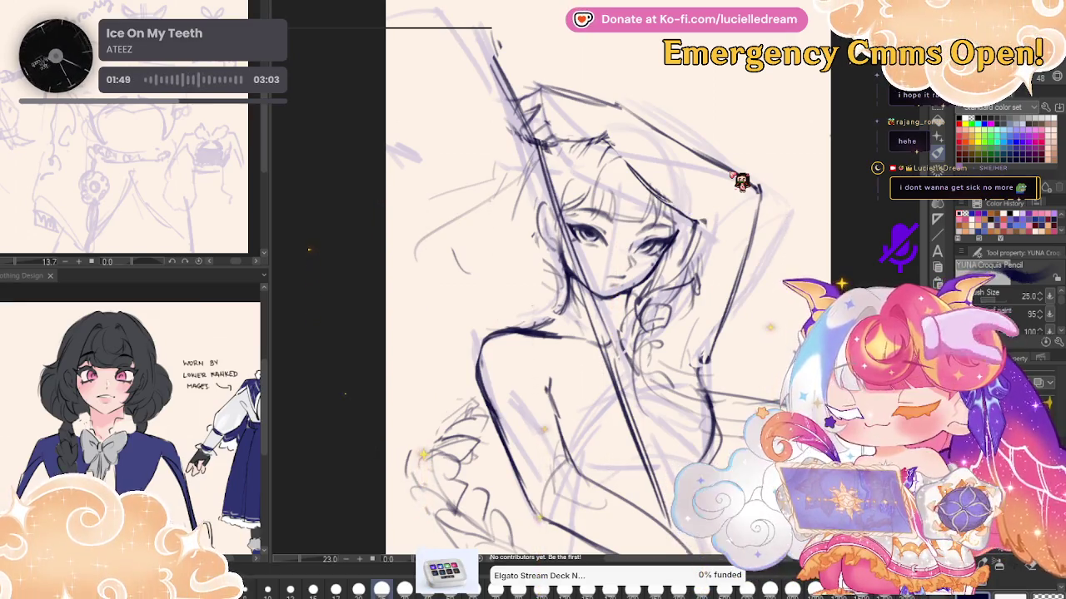
{"action": "key", "text": "h"}
{"action": "key", "text": "m"}
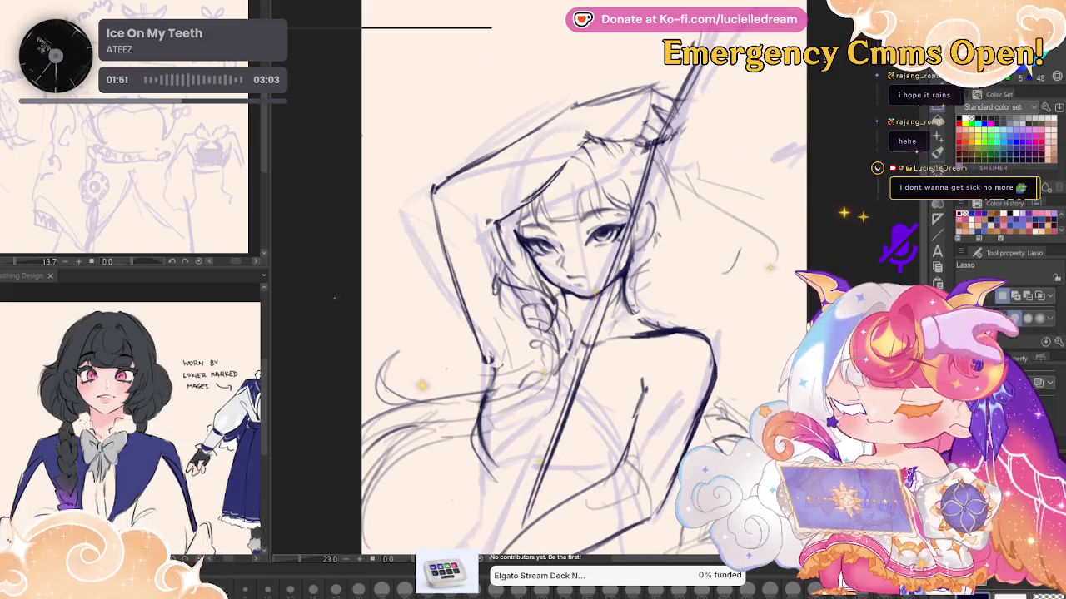
Delete the old raised-arm and hair lines and clear the selection
{"action": "left_click_drag", "start_coordinate": [428, 200], "coordinate": [438, 208]}
{"action": "key", "text": "Delete"}
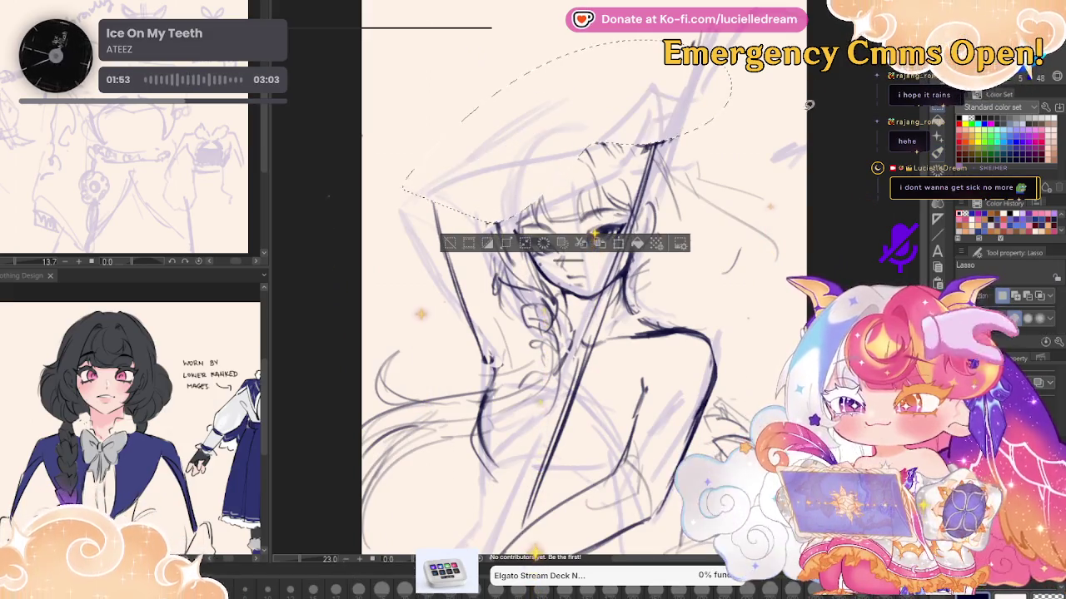
{"action": "key", "text": "ctrl+d"}
Sketch a new raised arm with the pencil, the forearm rising above the head
{"action": "key", "text": "p"}
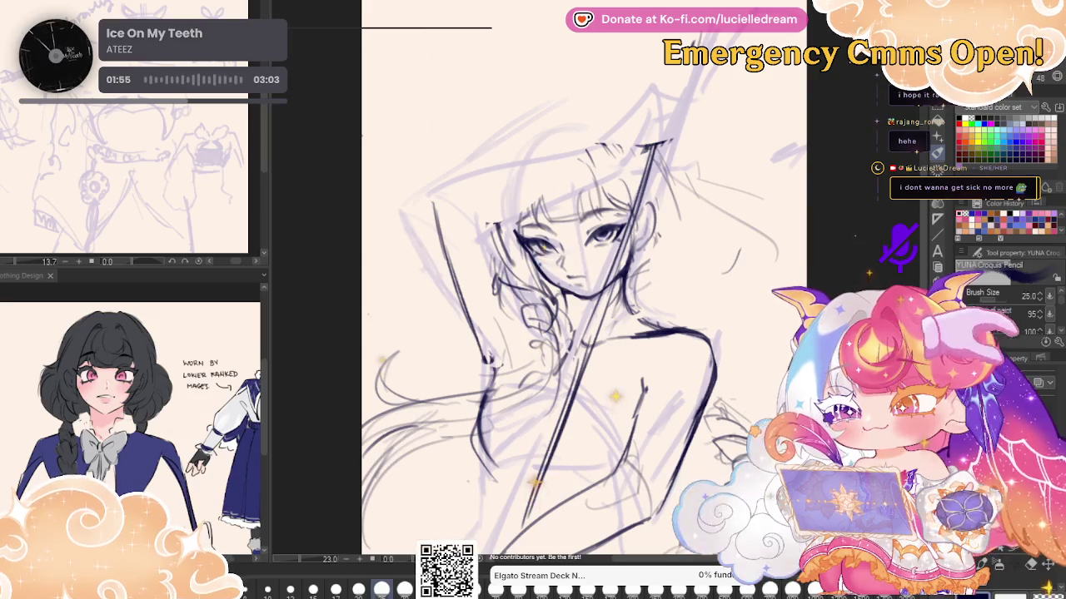
{"action": "left_click_drag", "start_coordinate": [425, 202], "coordinate": [470, 330]}
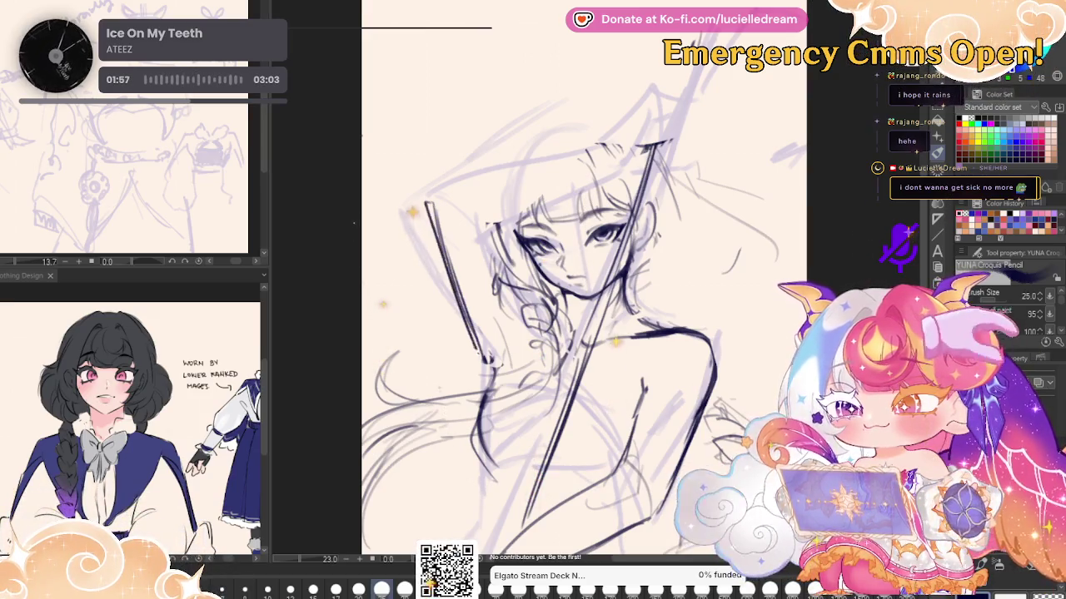
{"action": "left_click_drag", "start_coordinate": [425, 203], "coordinate": [487, 224]}
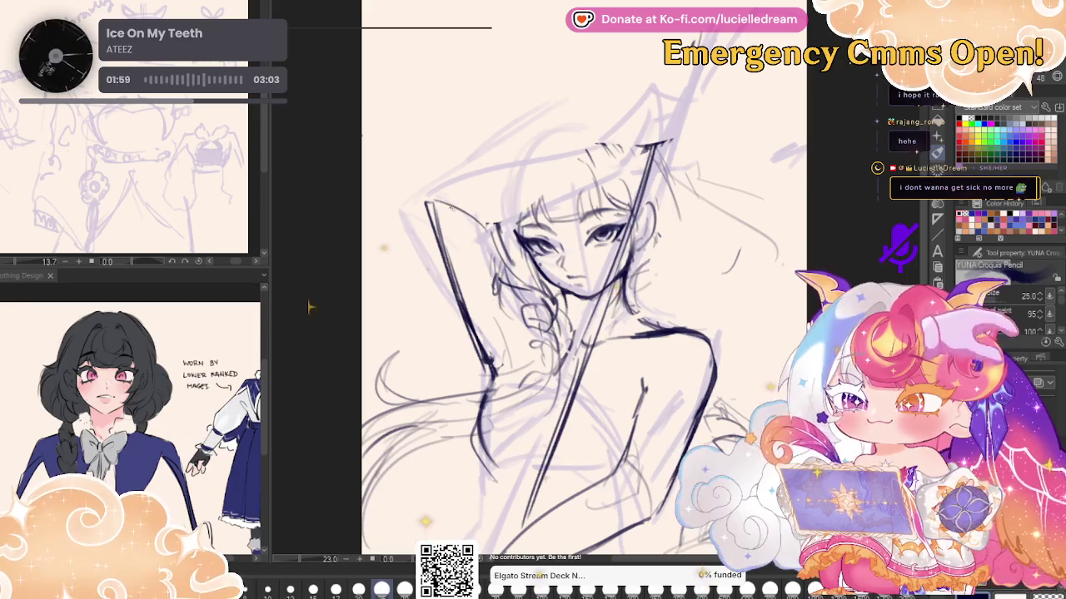
{"action": "left_click_drag", "start_coordinate": [425, 202], "coordinate": [510, 101]}
{"action": "mouse_move", "coordinate": [448, 179]}
{"action": "left_mouse_down"}
{"action": "mouse_move", "coordinate": [518, 88]}
{"action": "mouse_move", "coordinate": [492, 218]}
{"action": "left_mouse_up"}
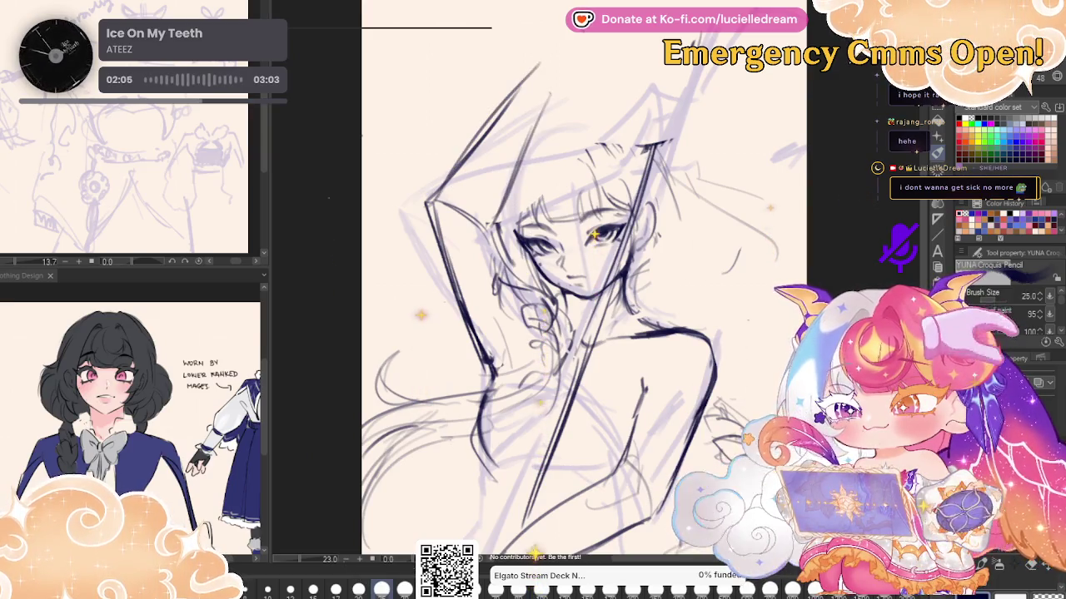
Check the new arm in mirrored view, then darken its inner line and forearm contours
{"action": "key", "text": "h"}
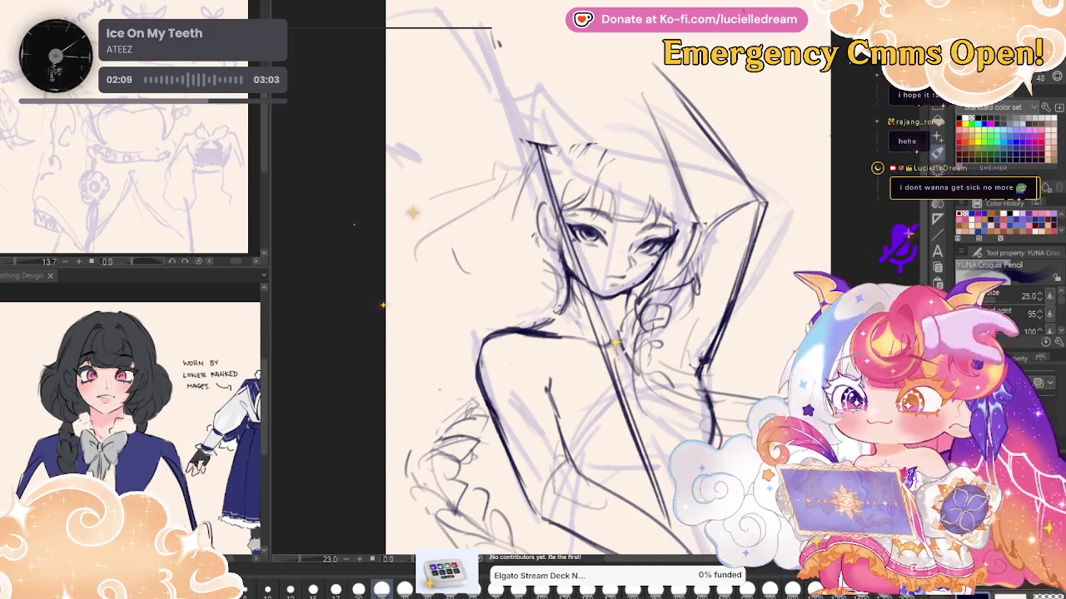
{"action": "key", "text": "h"}
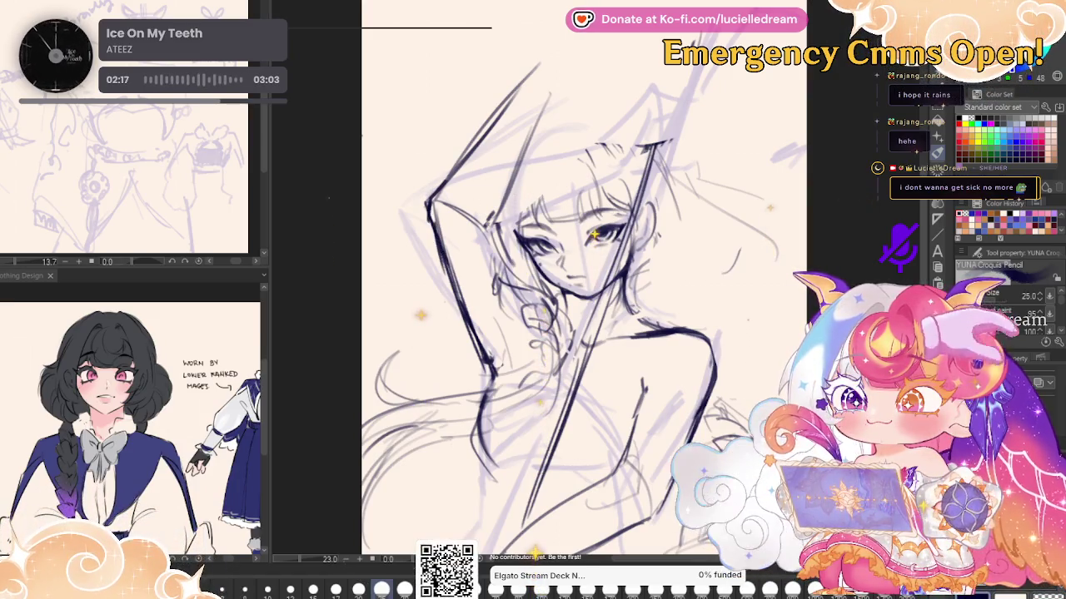
{"action": "left_click_drag", "start_coordinate": [487, 226], "coordinate": [523, 161]}
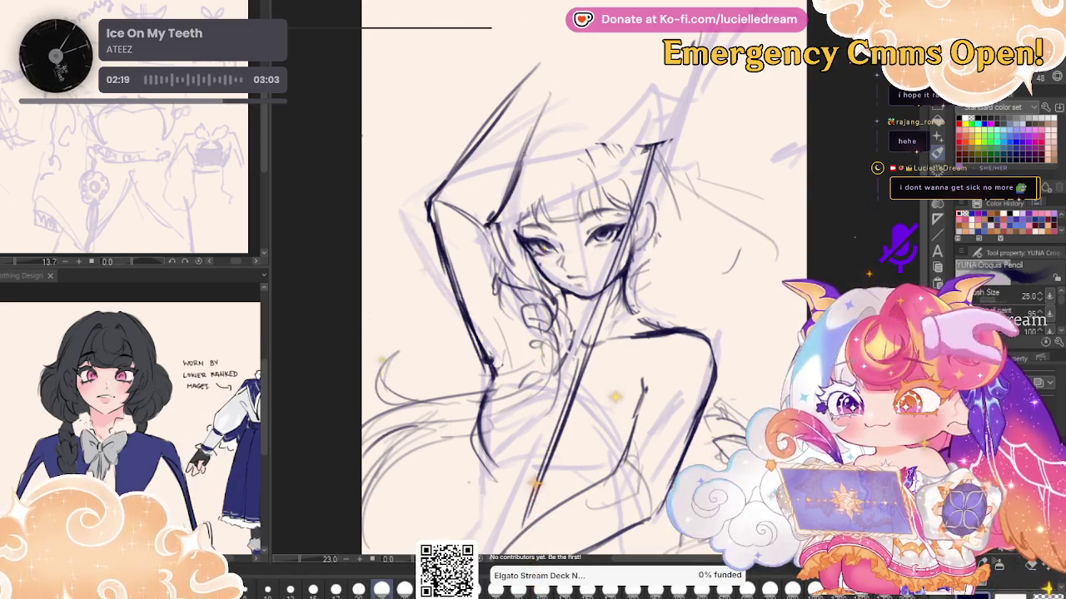
{"action": "left_click_drag", "start_coordinate": [500, 208], "coordinate": [535, 128]}
{"action": "left_click_drag", "start_coordinate": [514, 191], "coordinate": [542, 116]}
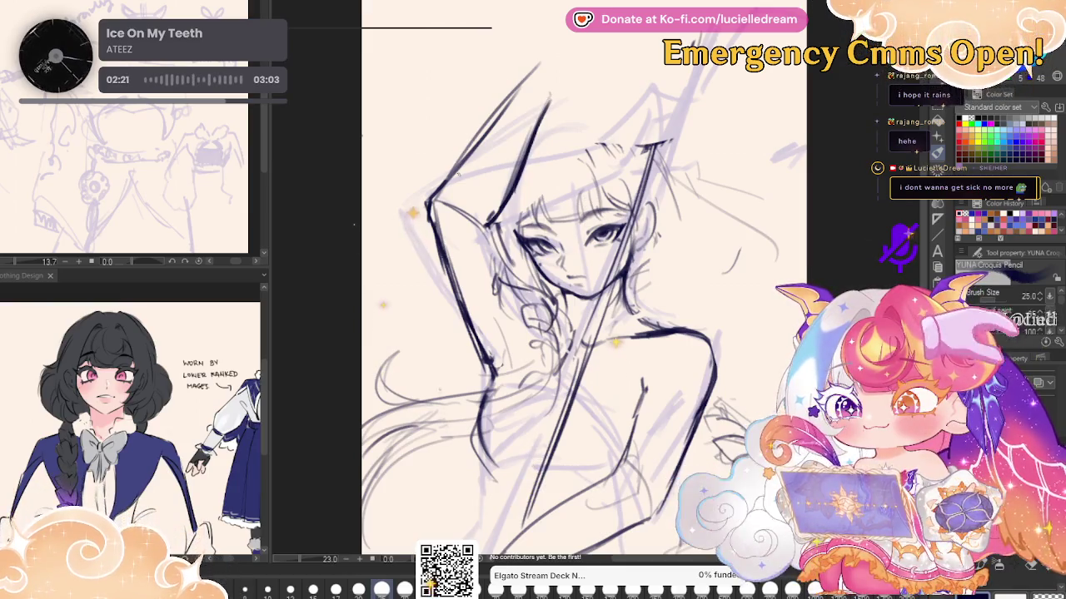
{"action": "left_click_drag", "start_coordinate": [460, 174], "coordinate": [509, 94]}
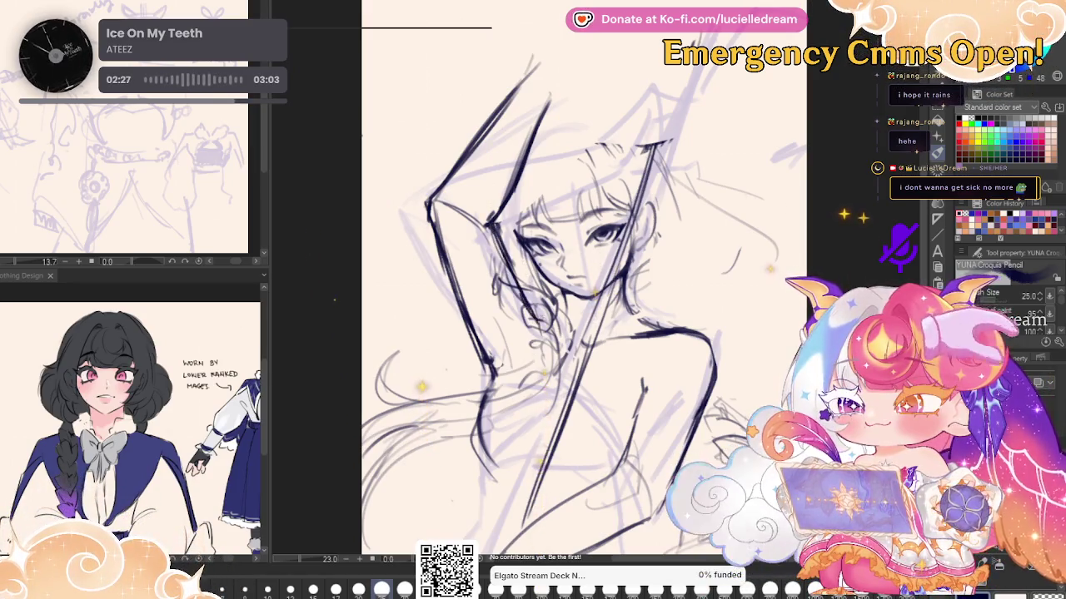
Extend the raised arm up to the canvas top and darken the hair strands on the head
{"action": "key", "text": "h"}
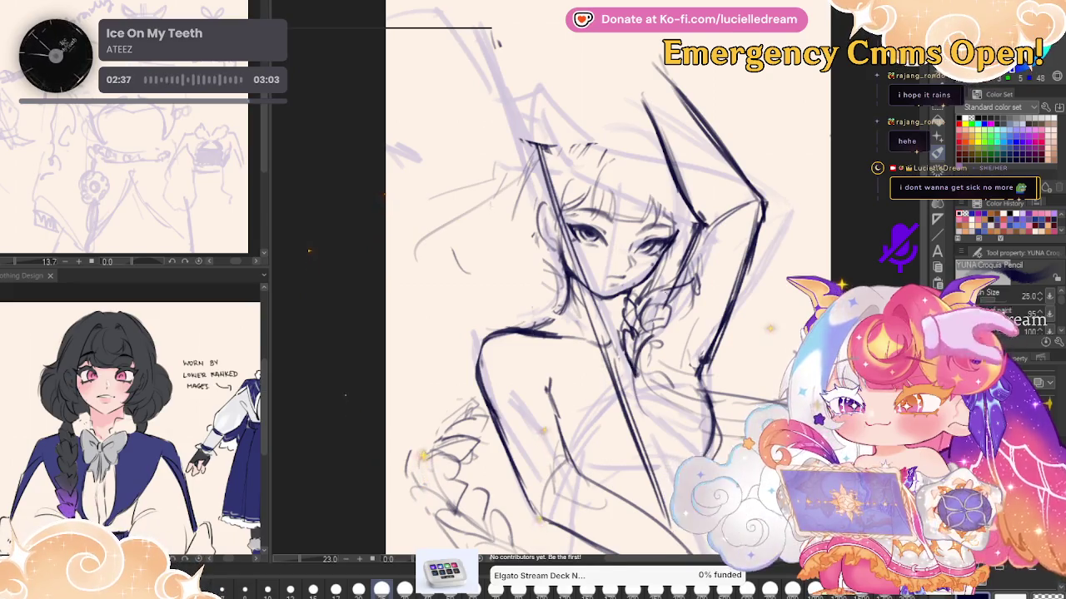
{"action": "key", "text": "h"}
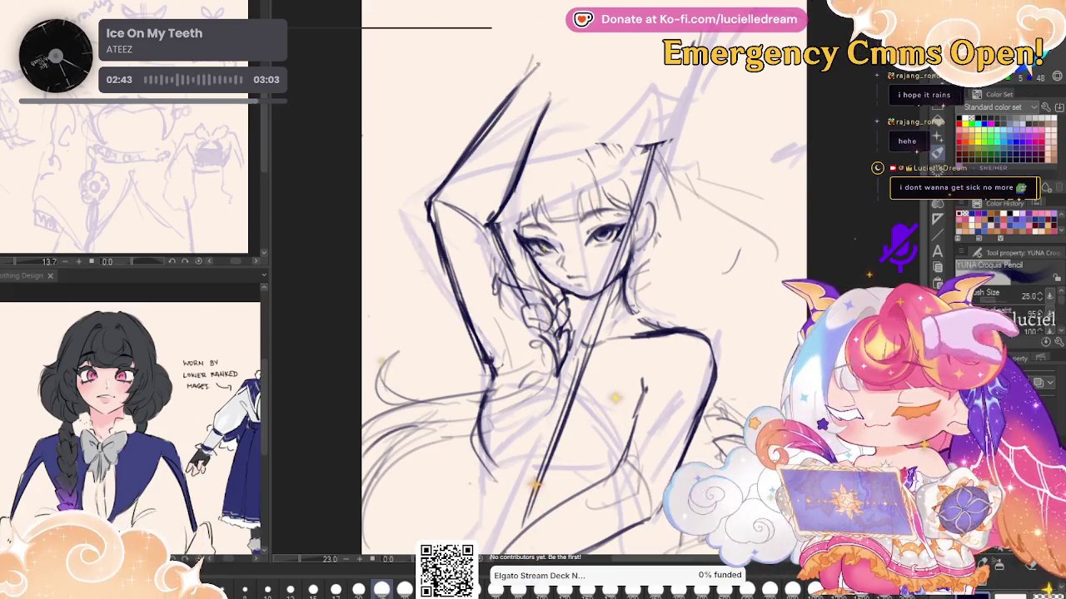
{"action": "left_click_drag", "start_coordinate": [538, 63], "coordinate": [563, 15]}
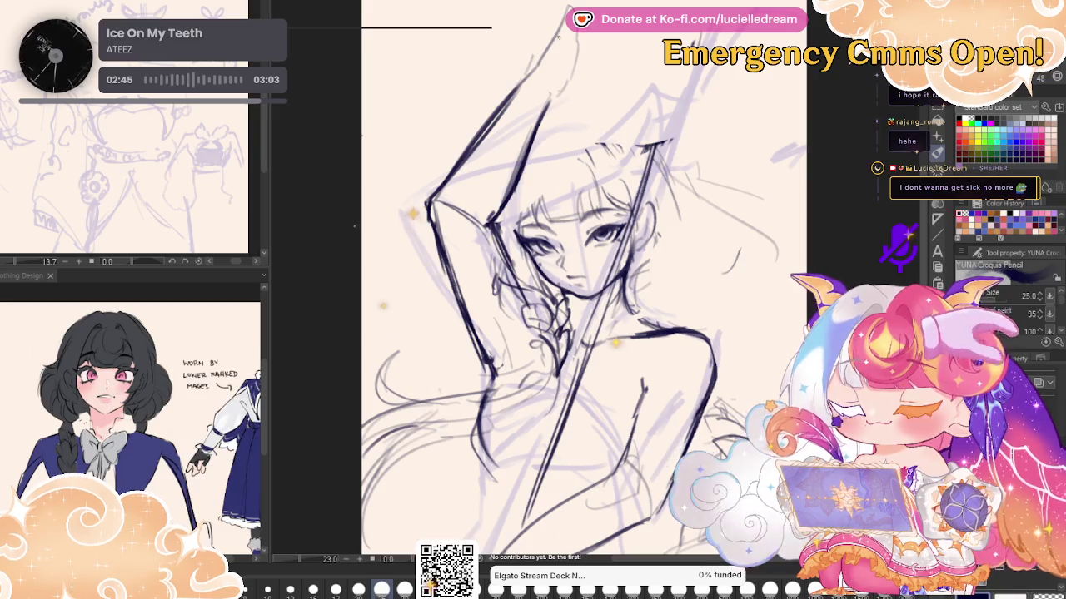
{"action": "left_click_drag", "start_coordinate": [538, 65], "coordinate": [563, 17]}
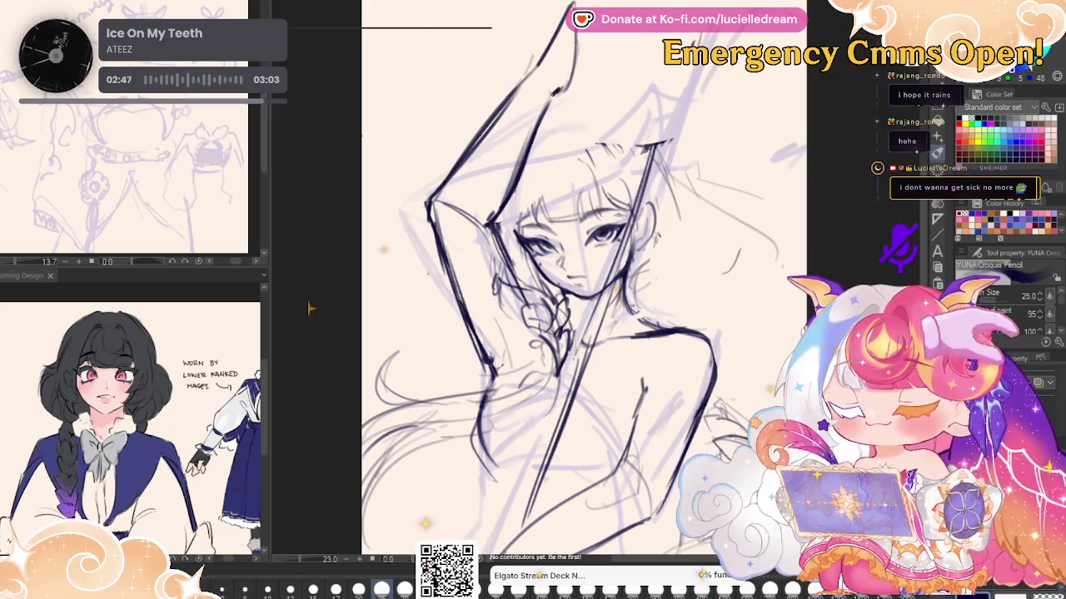
{"action": "left_click_drag", "start_coordinate": [556, 156], "coordinate": [541, 204]}
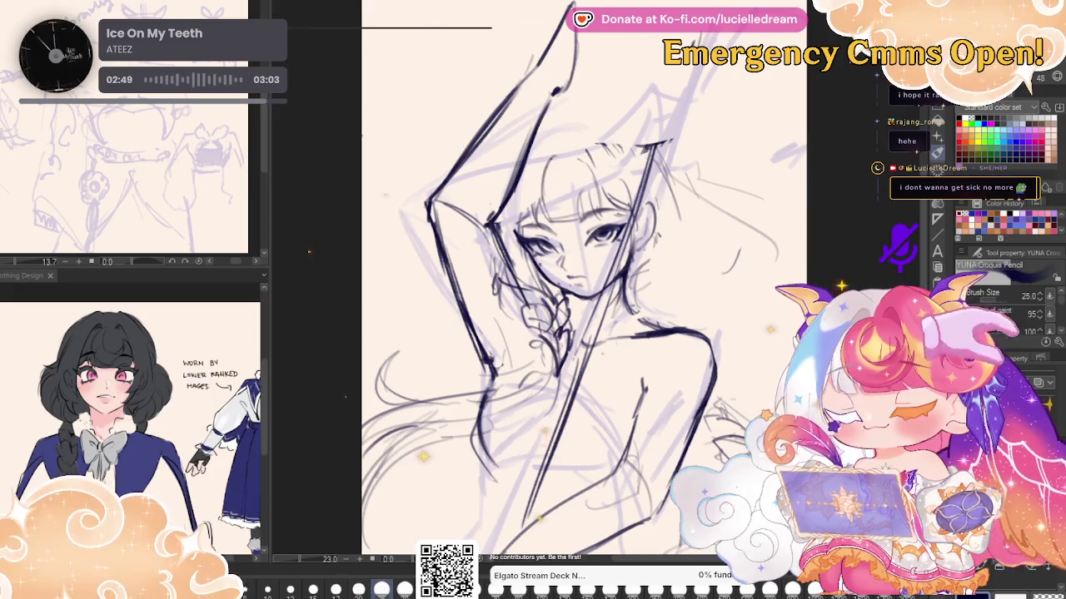
{"action": "left_click_drag", "start_coordinate": [558, 152], "coordinate": [528, 208]}
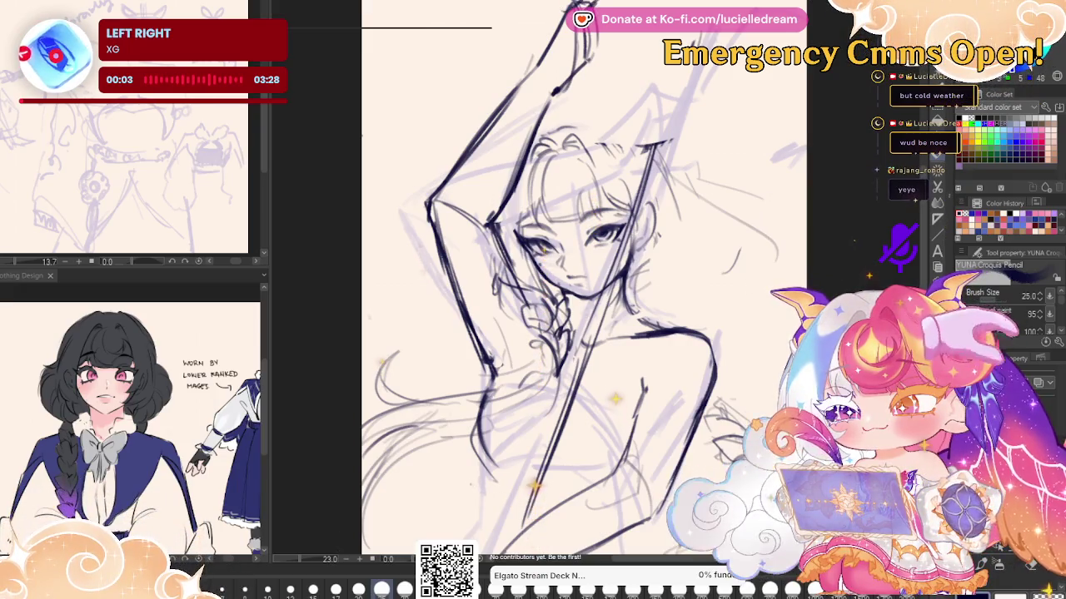
Add a short stroke near the raised hand and erase leftover upper-arm lines beside the figure
{"action": "left_click_drag", "start_coordinate": [587, 54], "coordinate": [625, 35]}
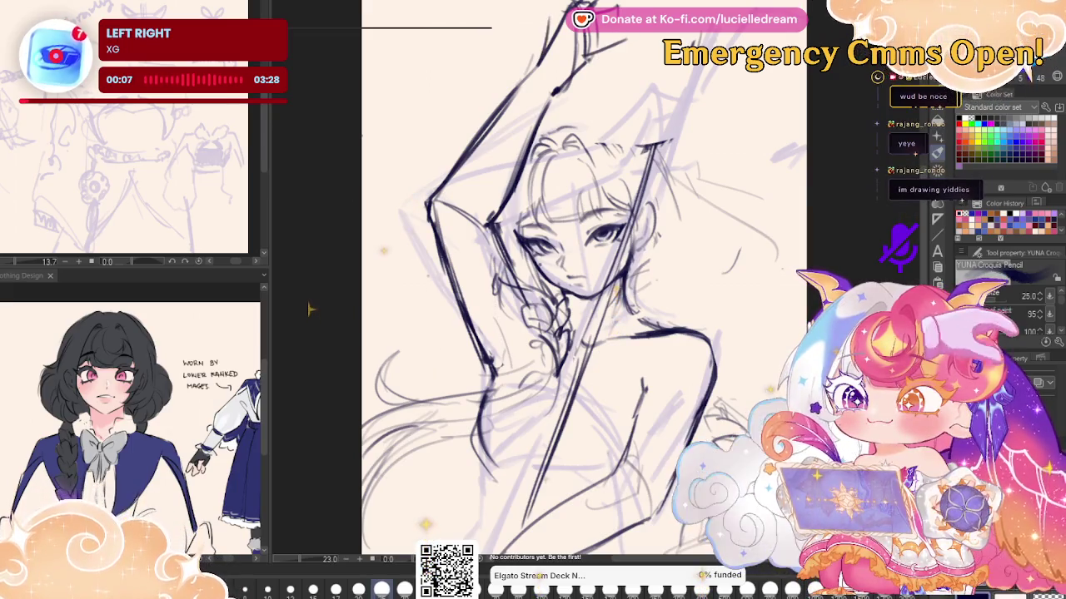
{"action": "key", "text": "h"}
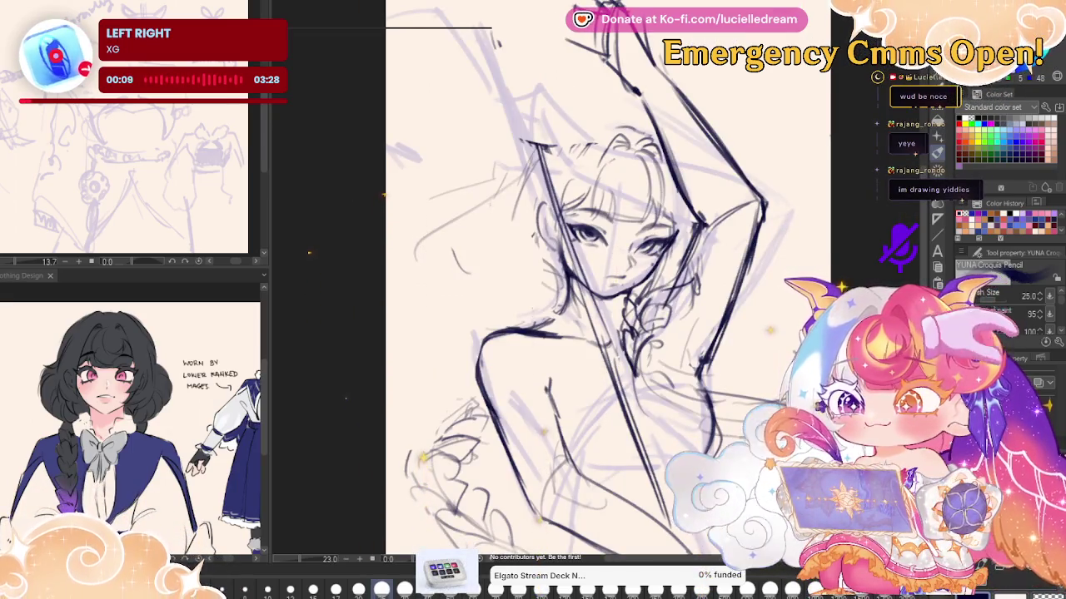
{"action": "key", "text": "h"}
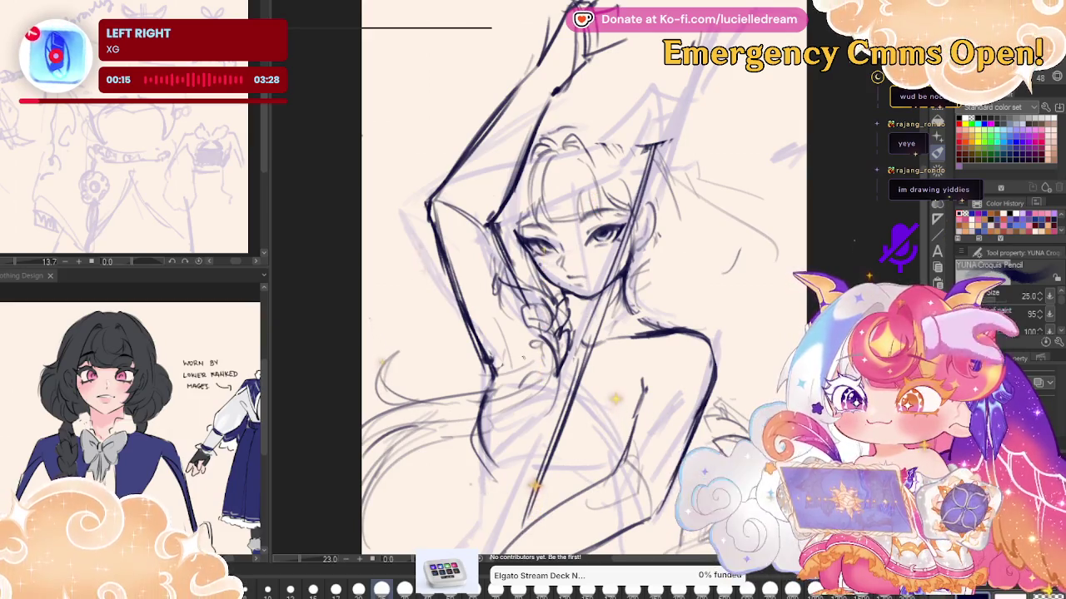
{"action": "left_click_drag", "start_coordinate": [433, 229], "coordinate": [466, 344]}
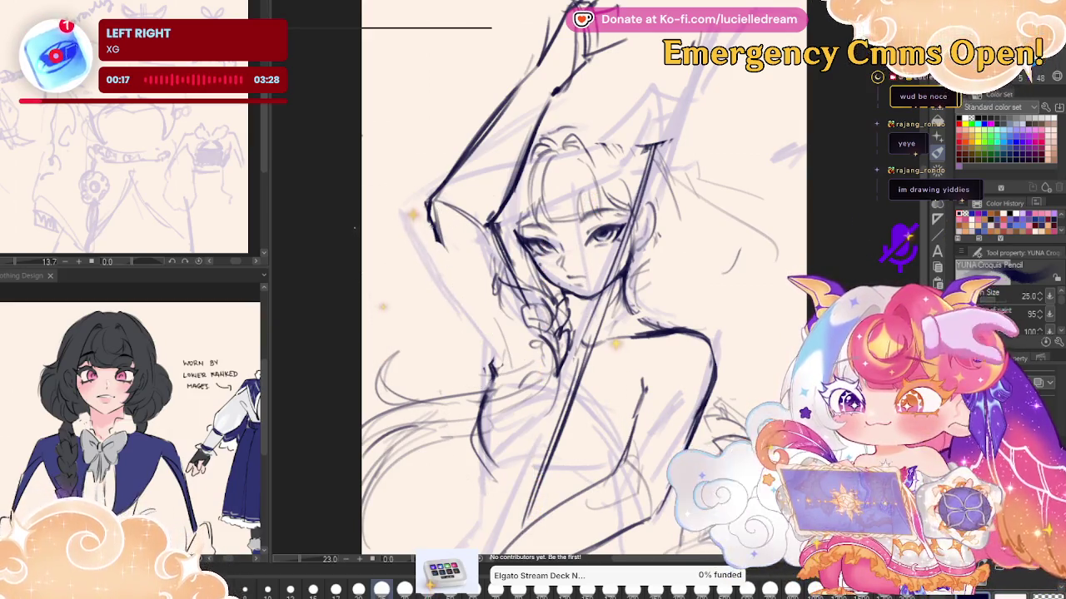